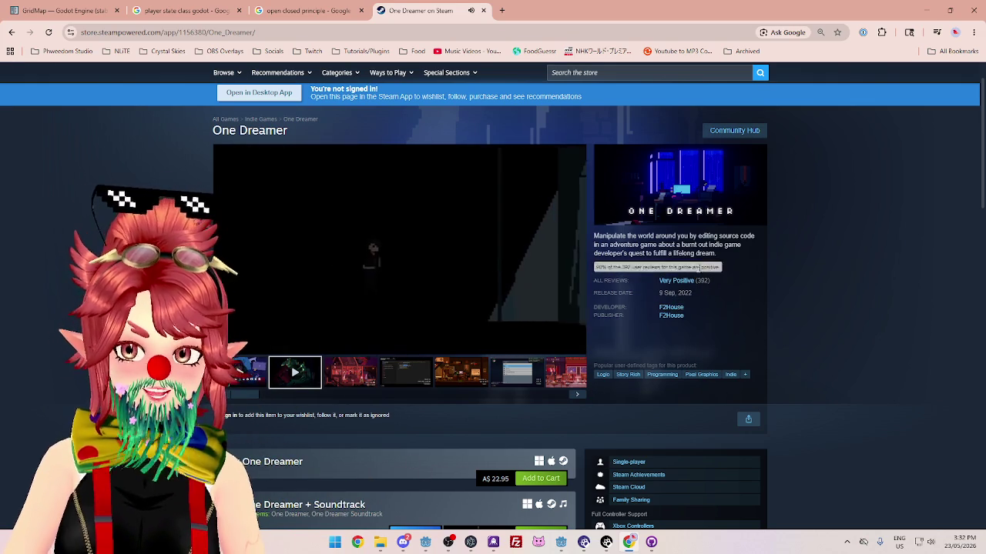
Pause the One Dreamer trailer and scroll through its Steam store page
{"action": "mouse_move", "coordinate": [703, 288]}
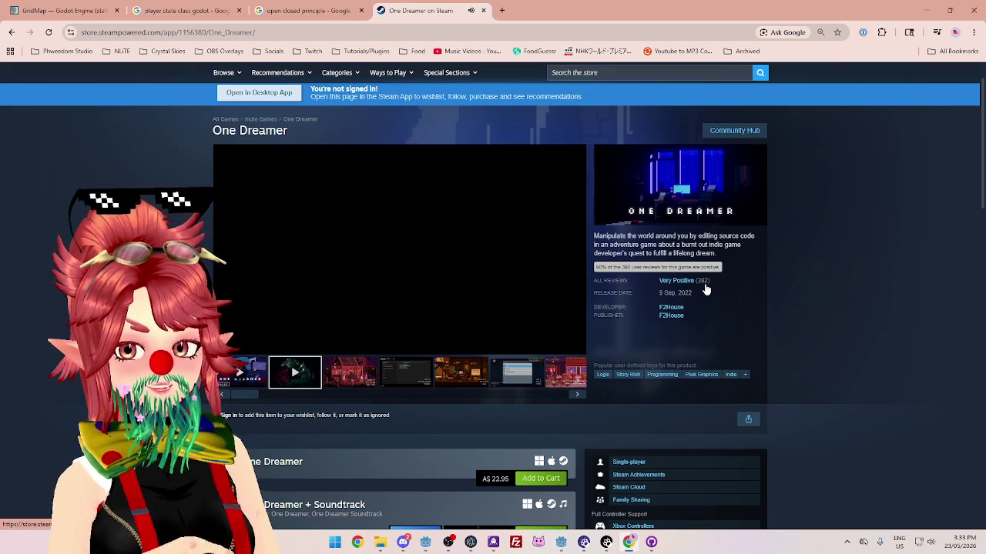
{"action": "left_click", "coordinate": [310, 241]}
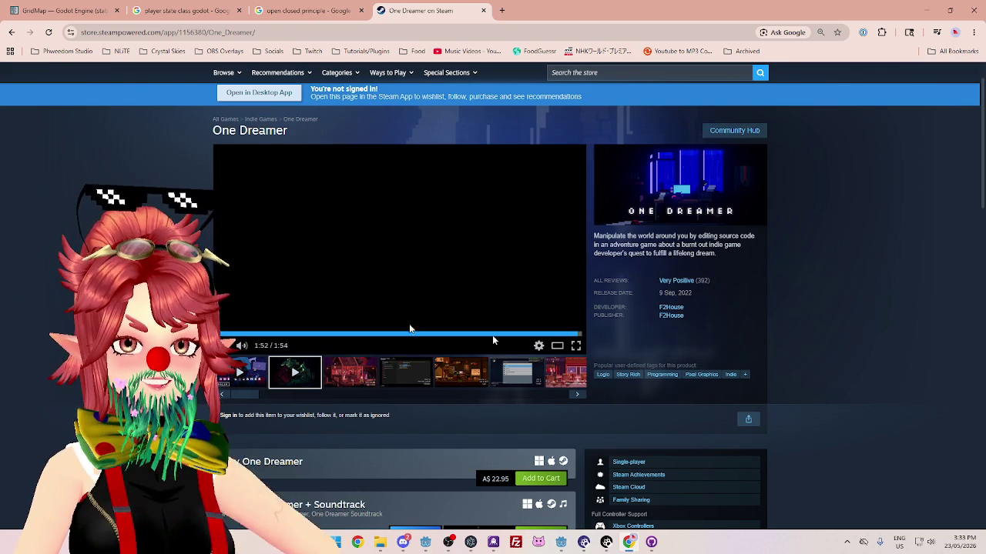
{"action": "scroll", "coordinate": [934, 428], "scroll_direction": "down", "scroll_amount": 2}
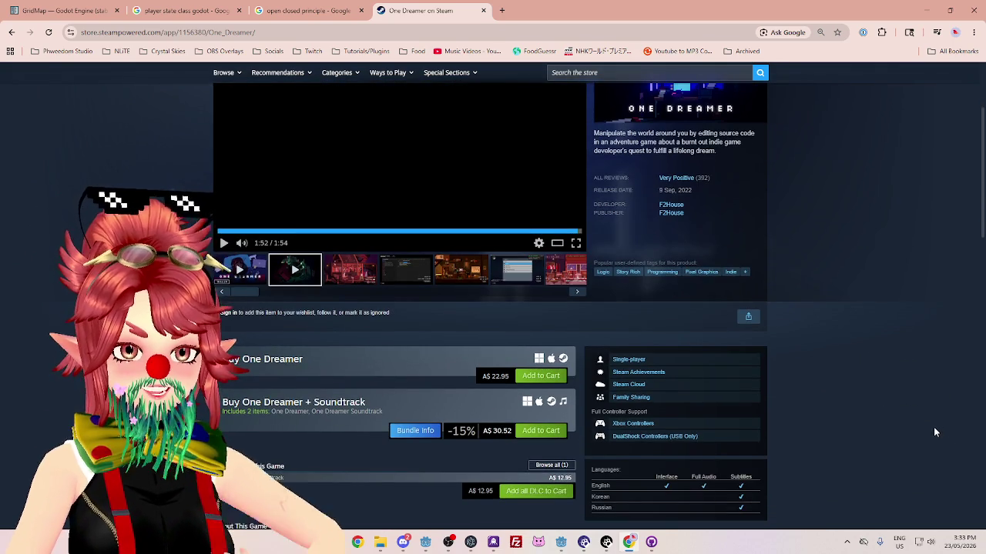
{"action": "scroll", "coordinate": [934, 426], "scroll_direction": "up", "scroll_amount": 2}
{"action": "scroll", "coordinate": [932, 427], "scroll_direction": "up", "scroll_amount": 1}
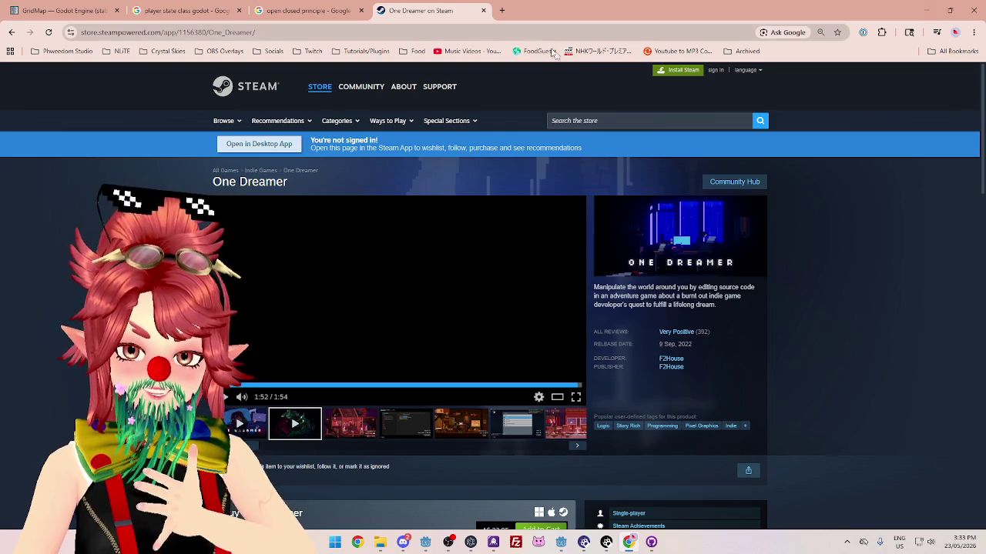
Close the One Dreamer tab and minimize Chrome, placing the caret at line 9 of the script
{"action": "left_click", "coordinate": [483, 10]}
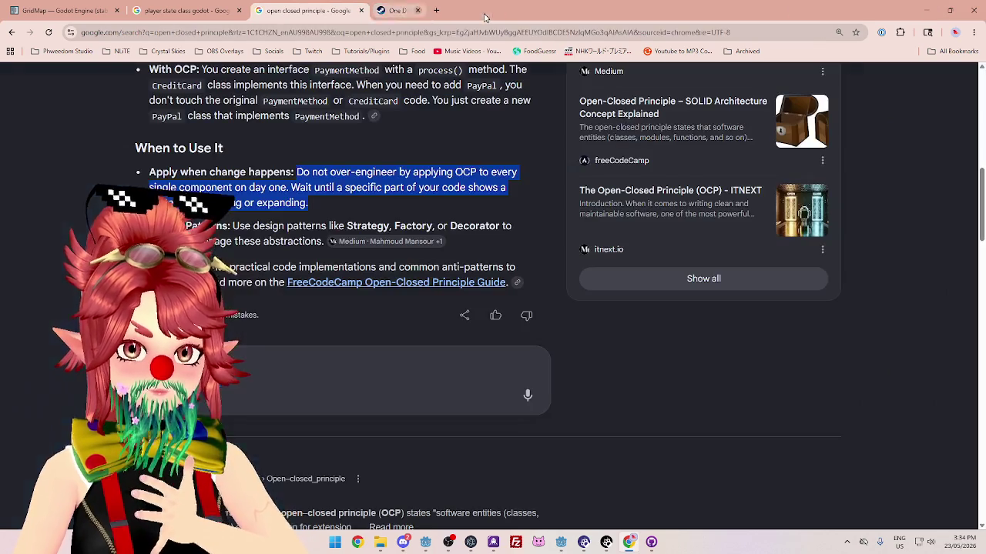
{"action": "left_click", "coordinate": [928, 11]}
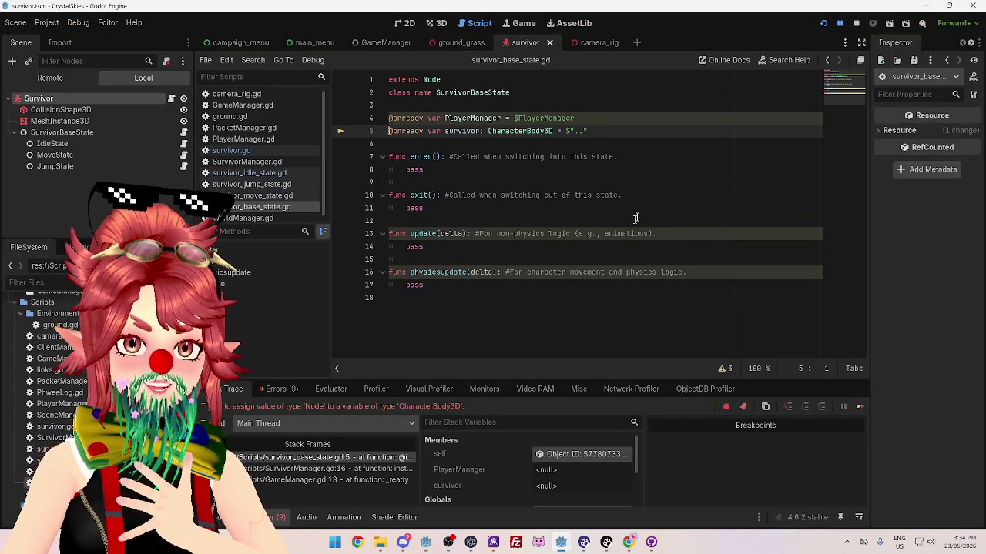
{"action": "left_click", "coordinate": [647, 187]}
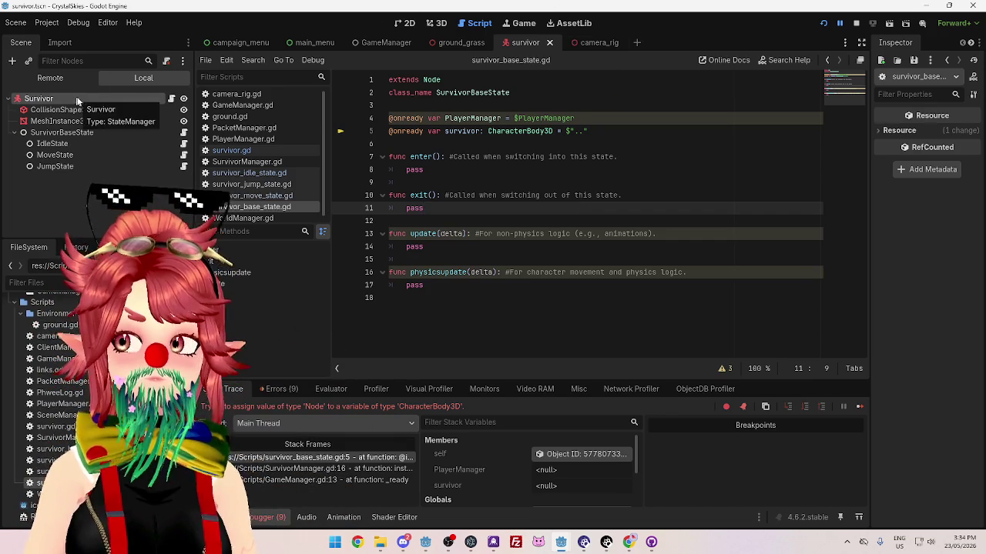
Stop the running game and return to the survivor_base_state.gd script window
{"action": "left_click", "coordinate": [856, 23]}
{"action": "mouse_move", "coordinate": [561, 542]}
{"action": "left_click", "coordinate": [608, 489]}
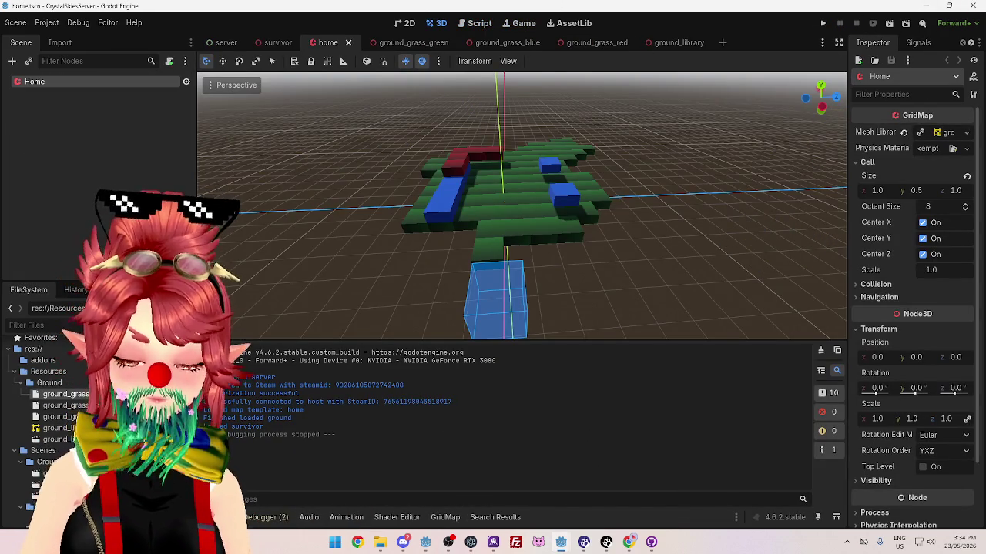
{"action": "mouse_move", "coordinate": [560, 541]}
{"action": "left_click", "coordinate": [500, 482]}
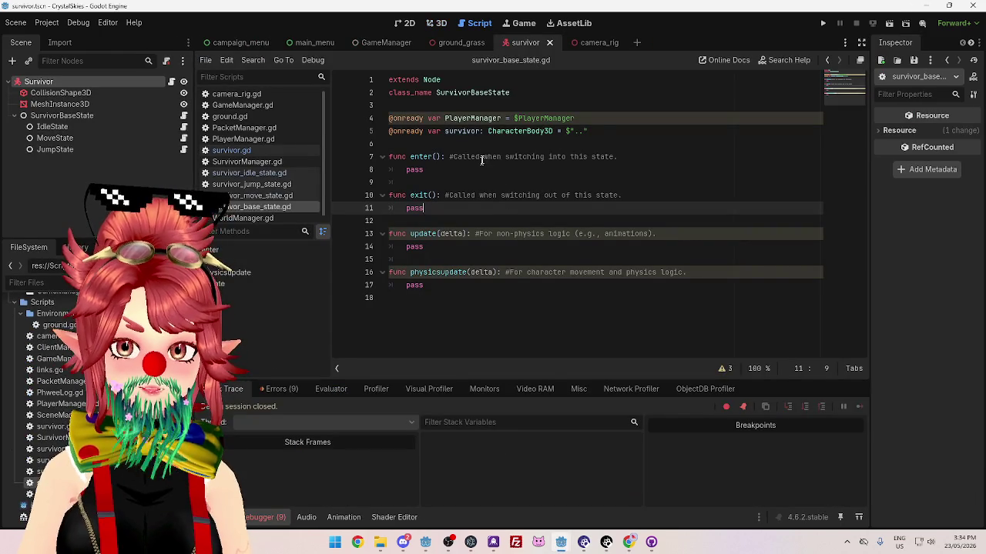
Copy the survivor variable line onto line 6, then delete the copy, leaving line 6 empty
{"action": "left_click", "coordinate": [601, 144]}
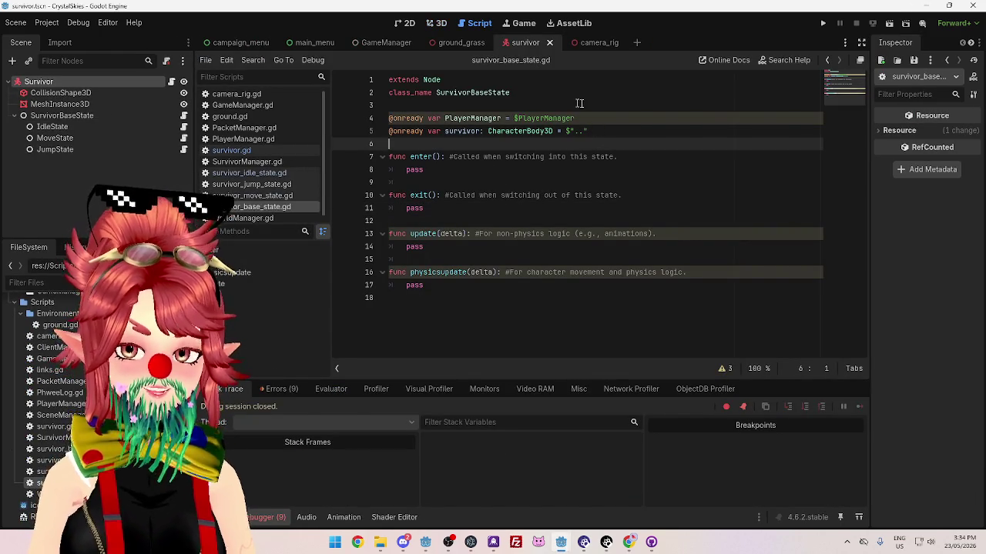
{"action": "left_click", "coordinate": [594, 132]}
{"action": "key", "text": "ctrl+c"}
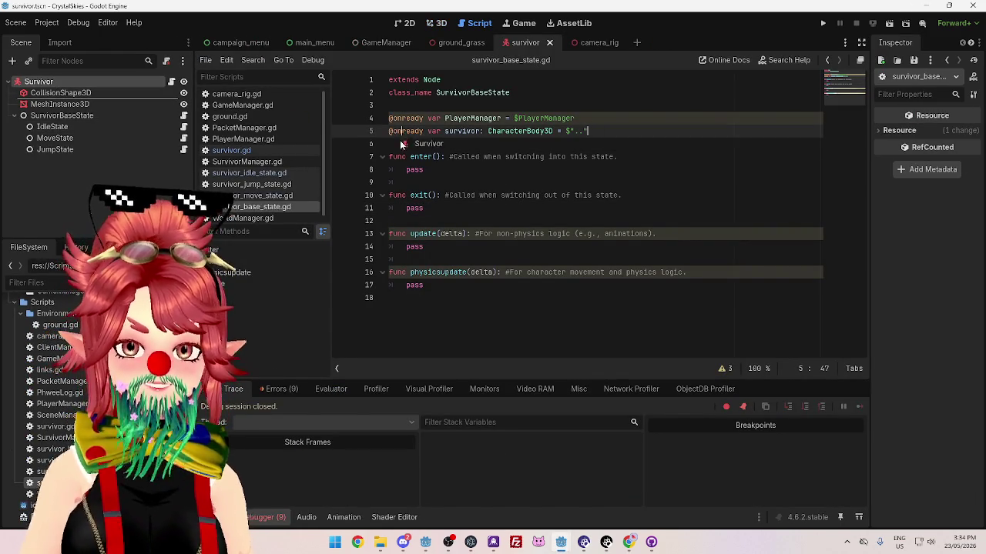
{"action": "left_click", "coordinate": [593, 144]}
{"action": "key", "text": "ctrl+v"}
{"action": "left_click_drag", "start_coordinate": [617, 144], "coordinate": [375, 144]}
{"action": "key", "text": "BackSpace"}
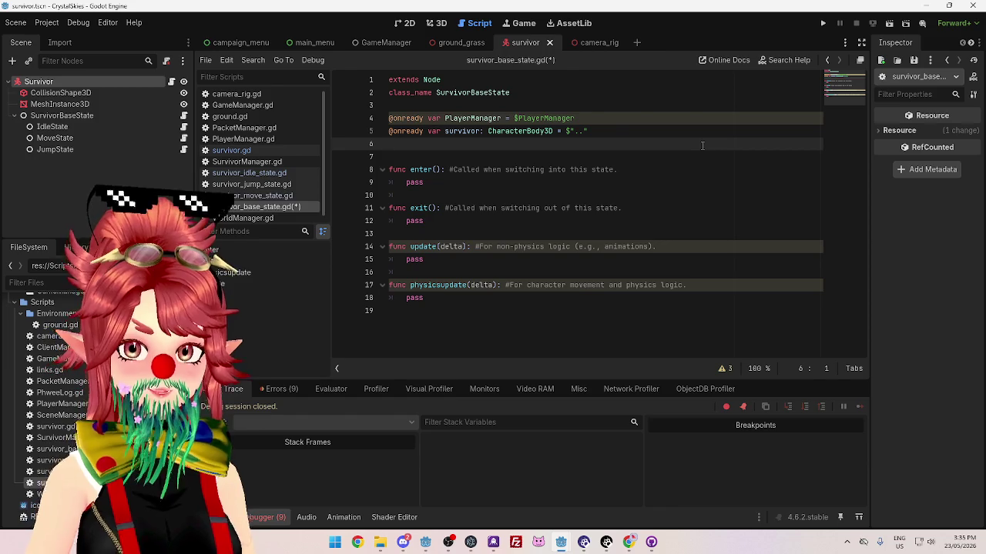
Show the debugger's Errors list and read the PlayerManager node-not-found error
{"action": "left_click", "coordinate": [632, 118]}
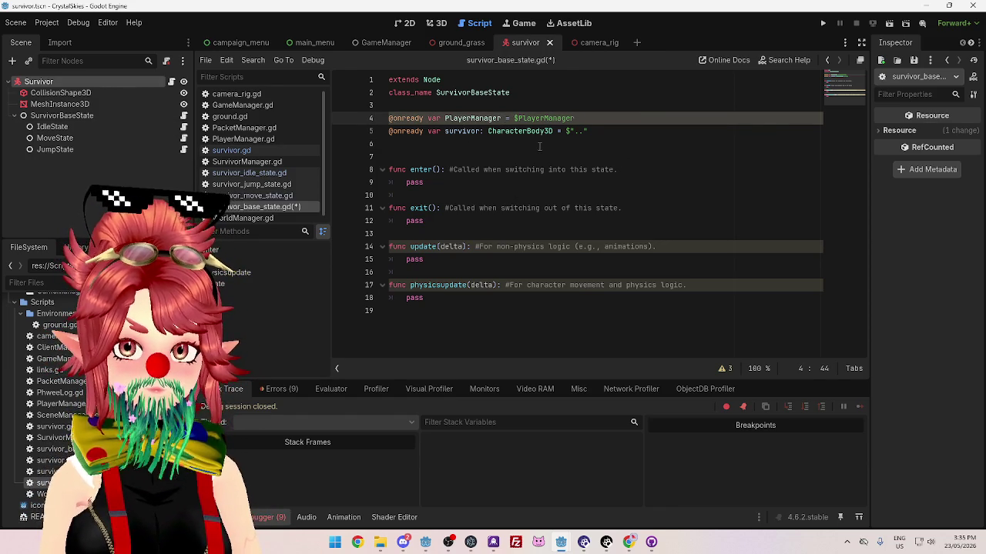
{"action": "left_click", "coordinate": [536, 144]}
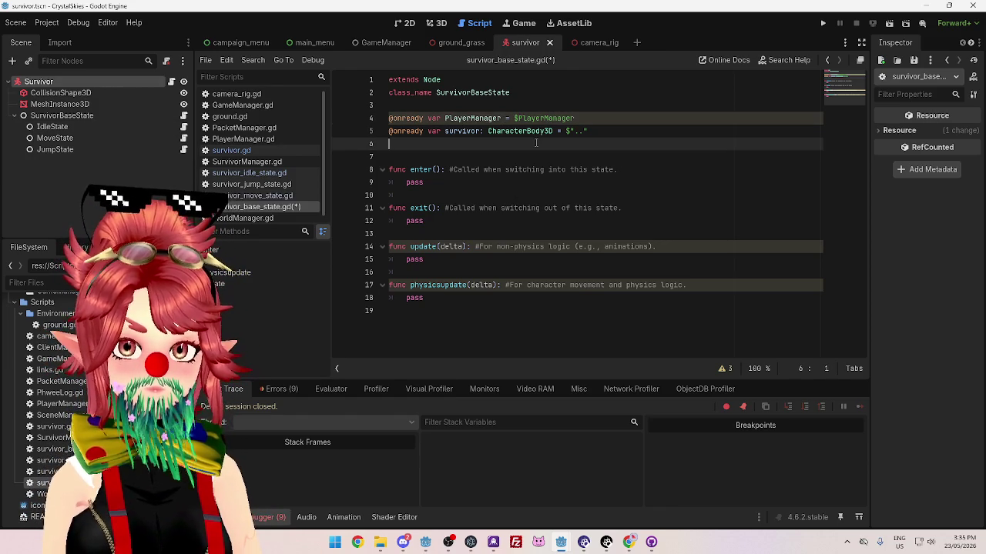
{"action": "left_click", "coordinate": [282, 389]}
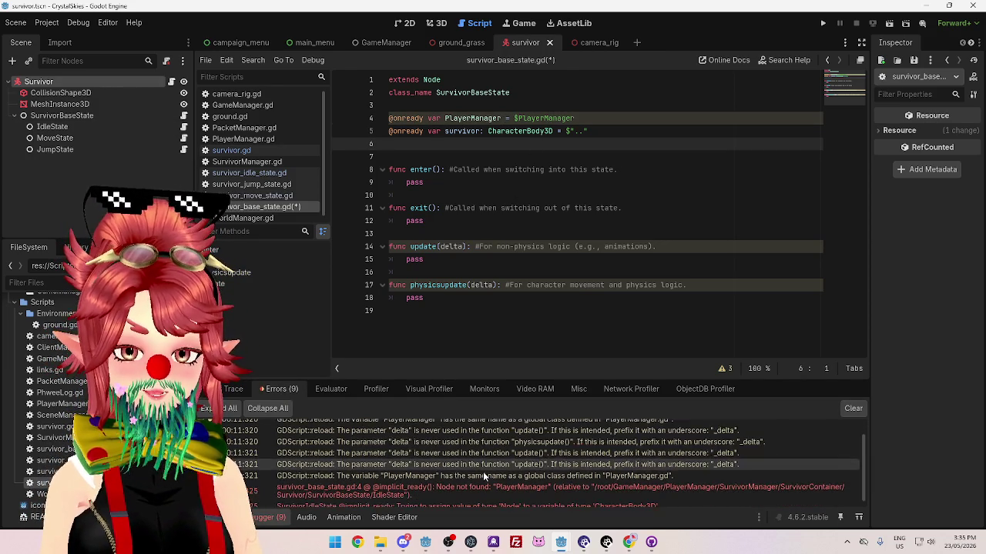
{"action": "scroll", "coordinate": [483, 471], "scroll_direction": "down", "scroll_amount": 1}
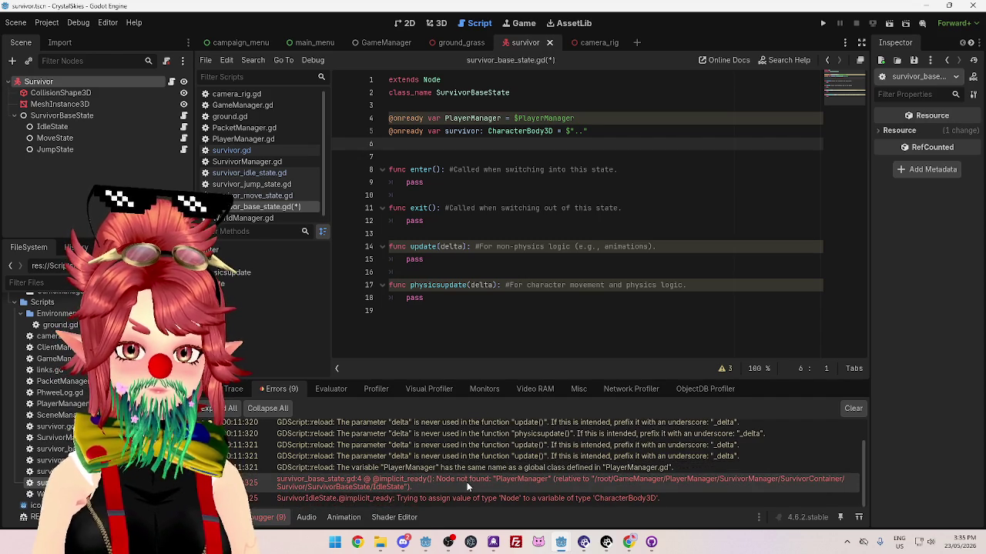
{"action": "mouse_move", "coordinate": [648, 499]}
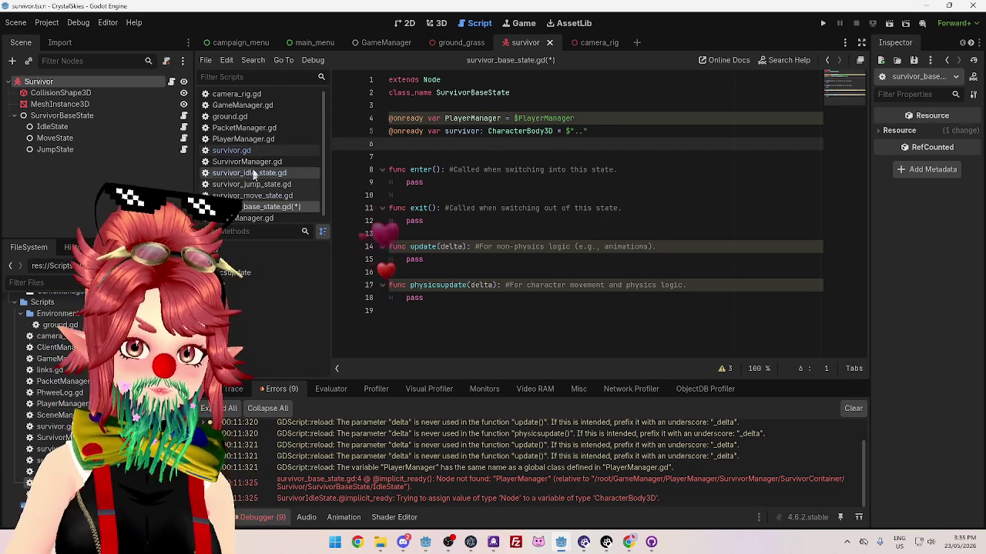
Look through PacketManager.gd and PlayerManager.gd, ending on GameManager.gd
{"action": "left_click", "coordinate": [245, 128]}
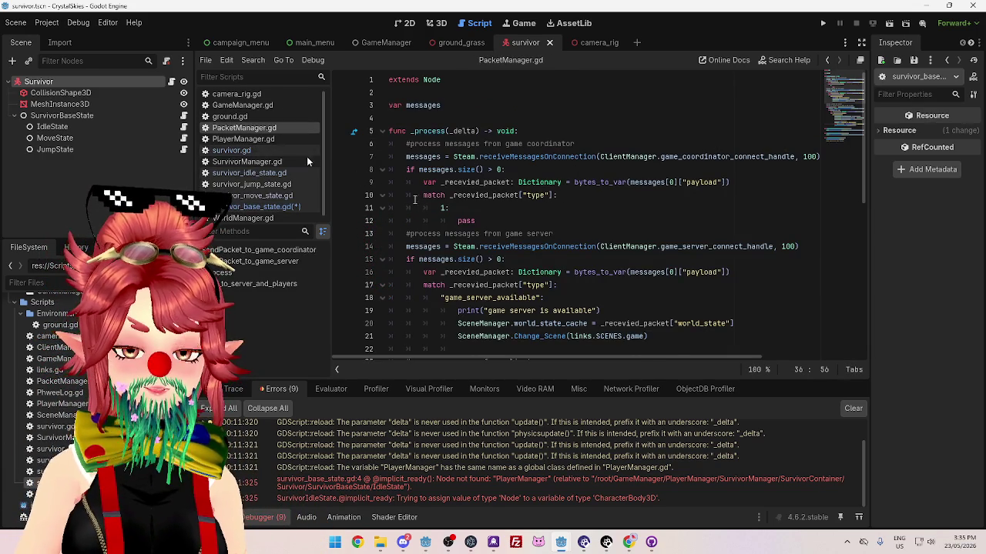
{"action": "left_click", "coordinate": [244, 139]}
{"action": "scroll", "coordinate": [558, 201], "scroll_direction": "up", "scroll_amount": 5}
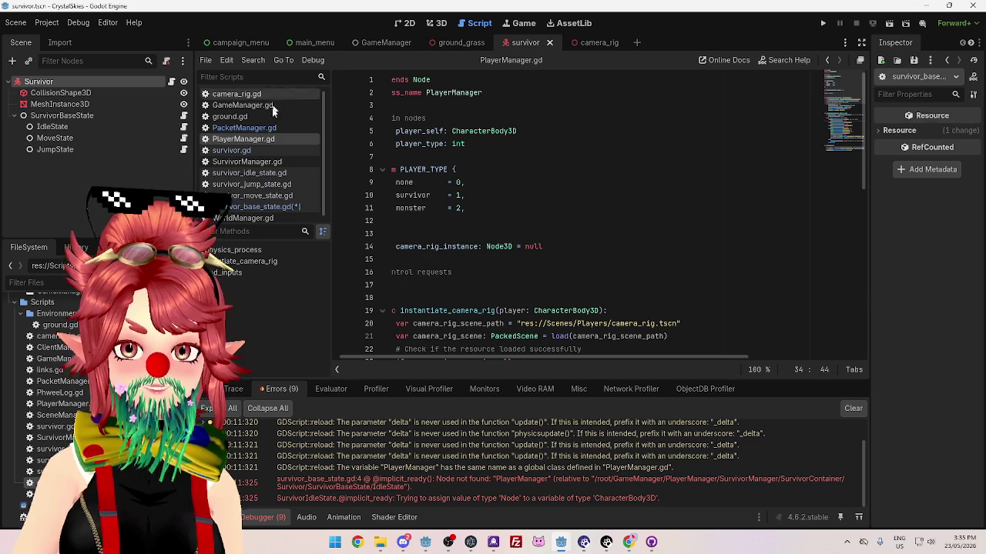
{"action": "left_click", "coordinate": [262, 106]}
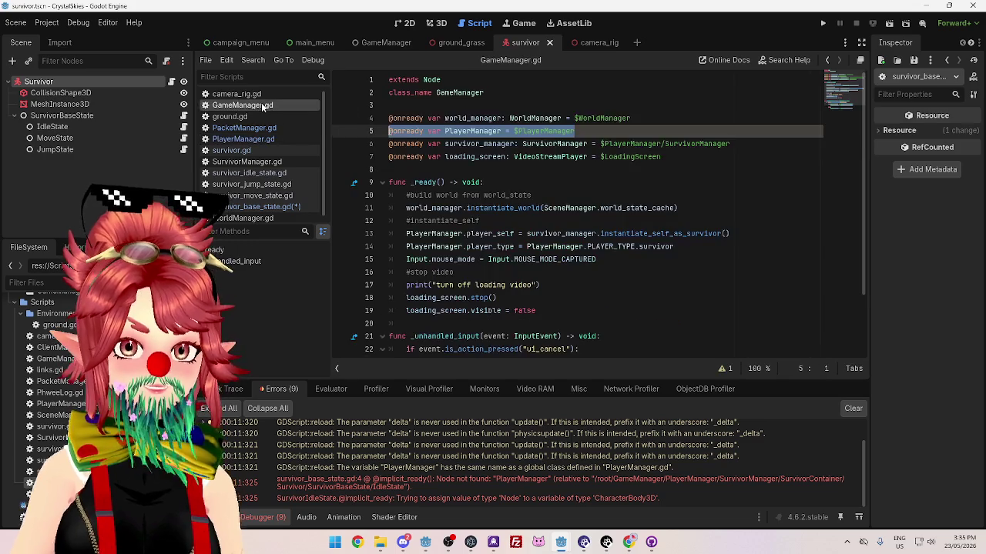
Try a player_manager rename on line 5 of GameManager.gd, revert it, and save GameManager.gd
{"action": "left_click", "coordinate": [593, 131]}
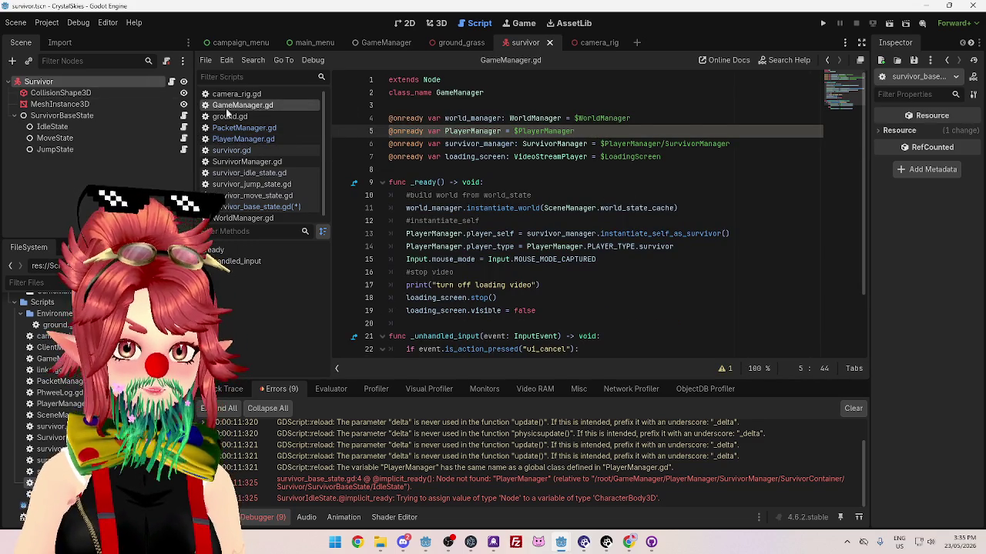
{"action": "left_click_drag", "start_coordinate": [482, 144], "coordinate": [516, 144]}
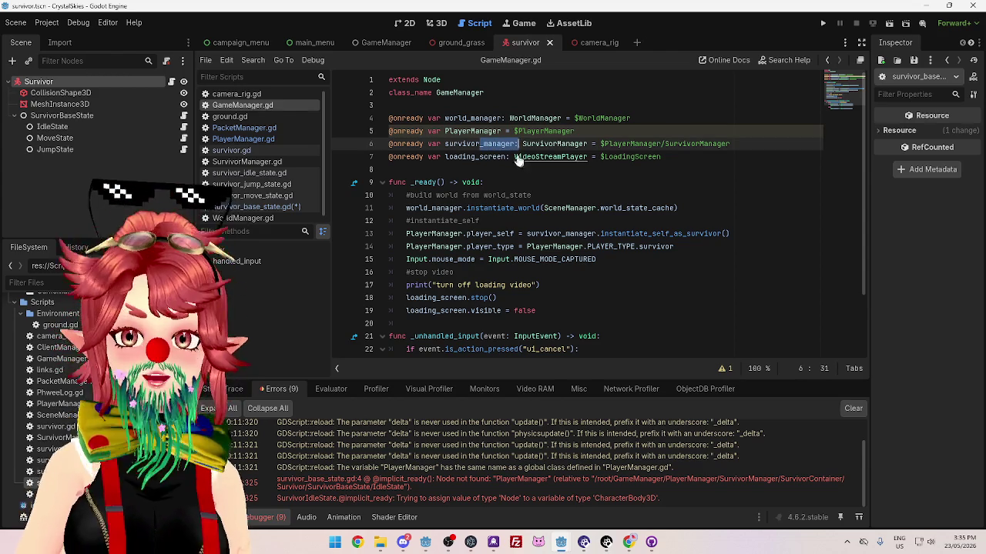
{"action": "left_click", "coordinate": [442, 130]}
{"action": "type", "text": "_manager:"}
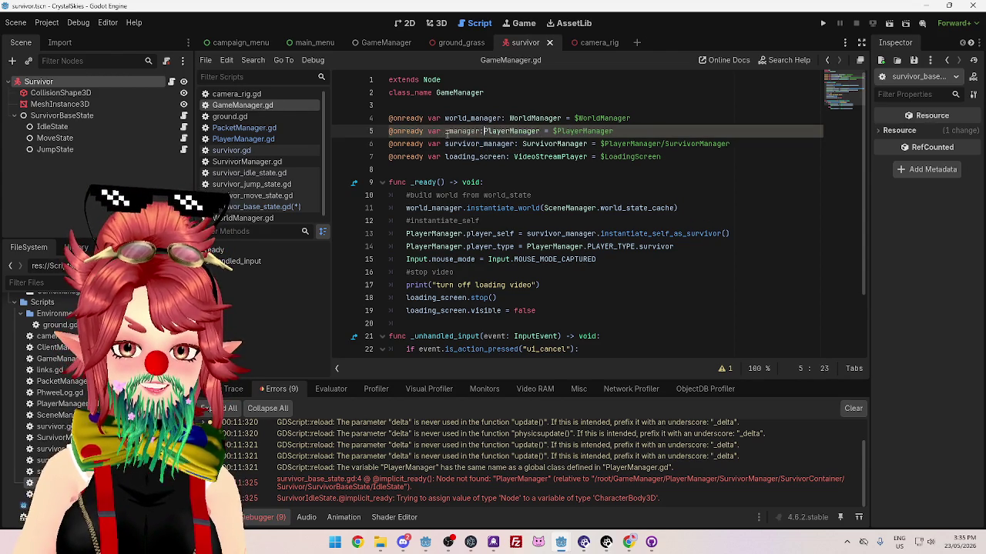
{"action": "type", "text": "player"}
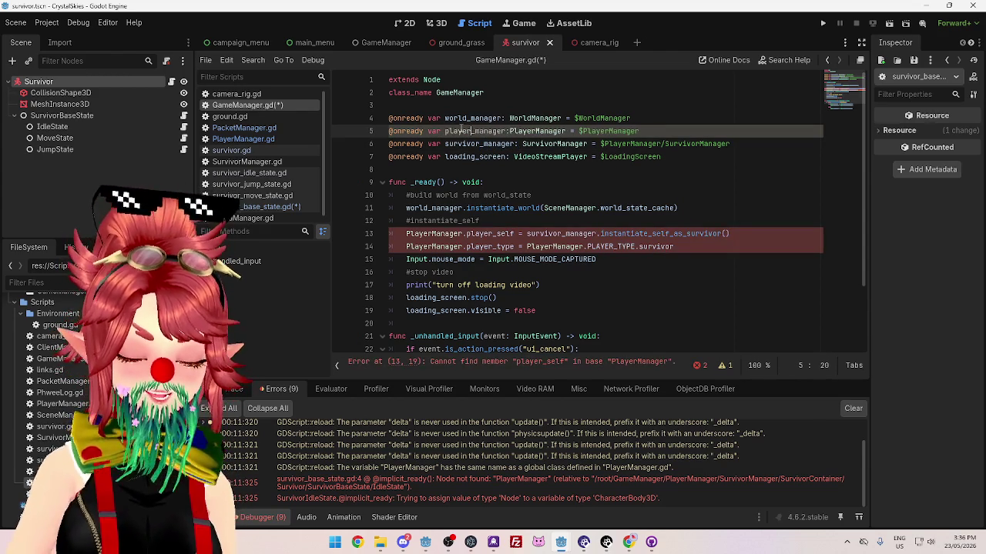
{"action": "key", "text": "BackSpace"}
{"action": "left_click", "coordinate": [507, 131]}
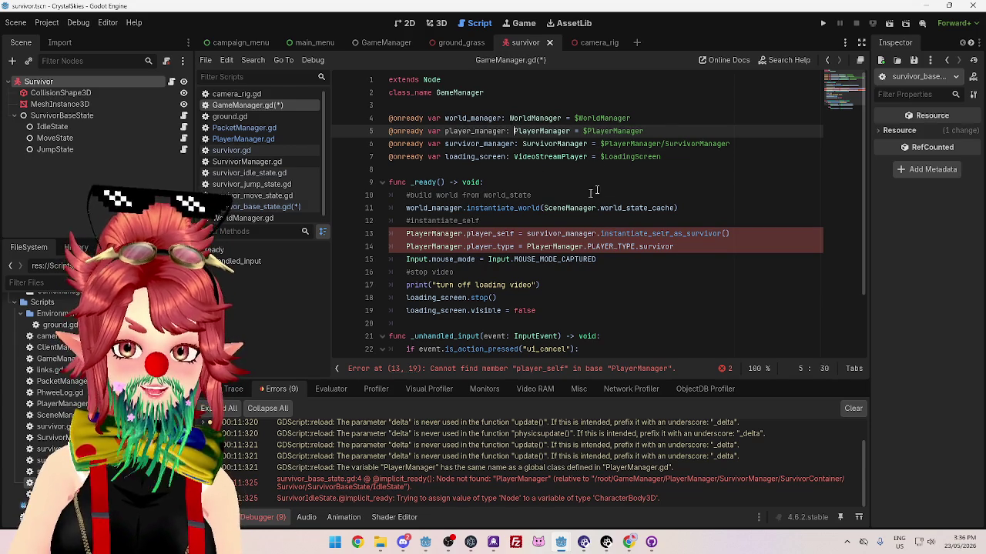
{"action": "left_click", "coordinate": [617, 169]}
{"action": "left_click", "coordinate": [558, 119]}
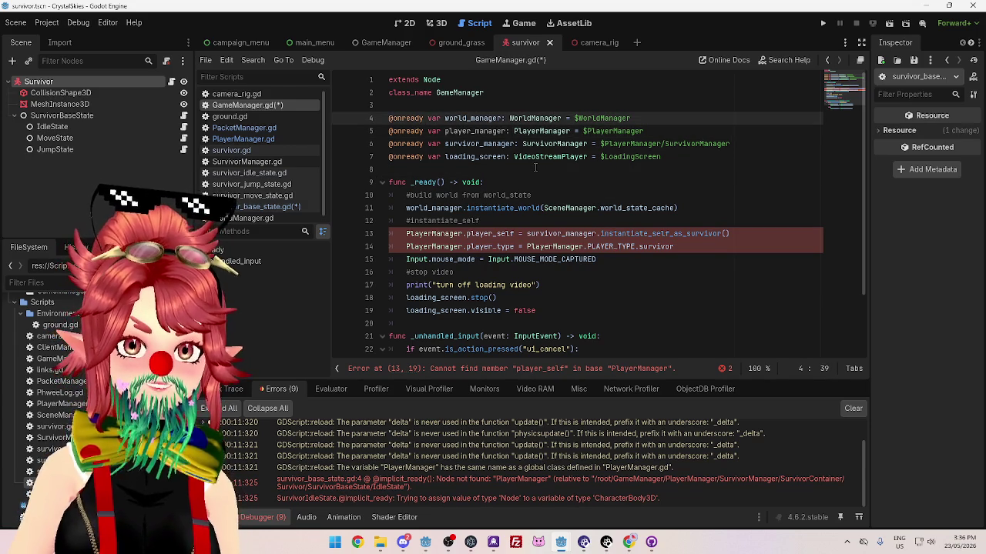
{"action": "key", "text": "ctrl+z"}
{"action": "key", "text": "BackSpace"}
{"action": "key", "text": "BackSpace"}
{"action": "key", "text": "BackSpace"}
{"action": "key", "text": "ctrl+s"}
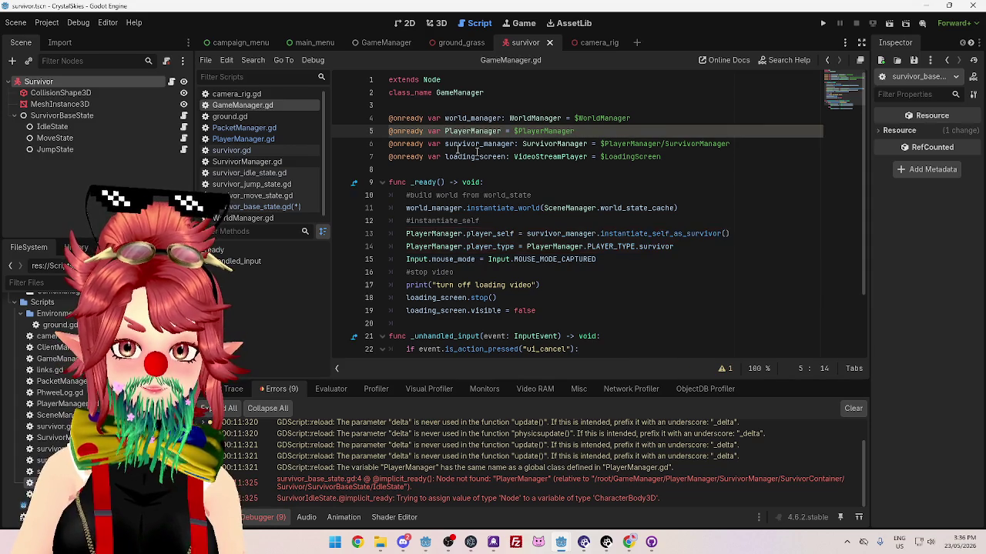
Declare line 4 of survivor_base_state.gd as 'player_manager: PlayerManager' and save the script
{"action": "left_click", "coordinate": [252, 207]}
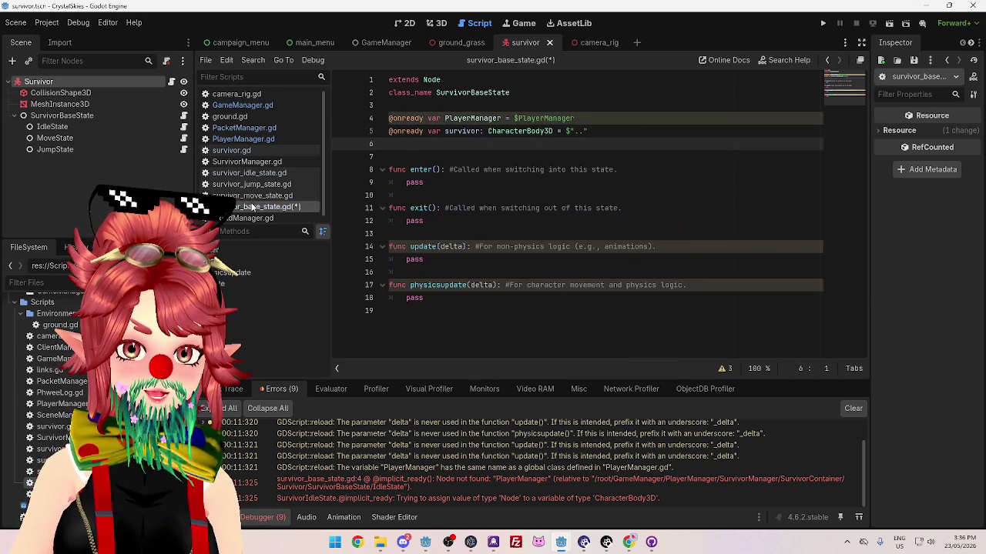
{"action": "left_click", "coordinate": [445, 118]}
{"action": "type", "text": "player_ma"}
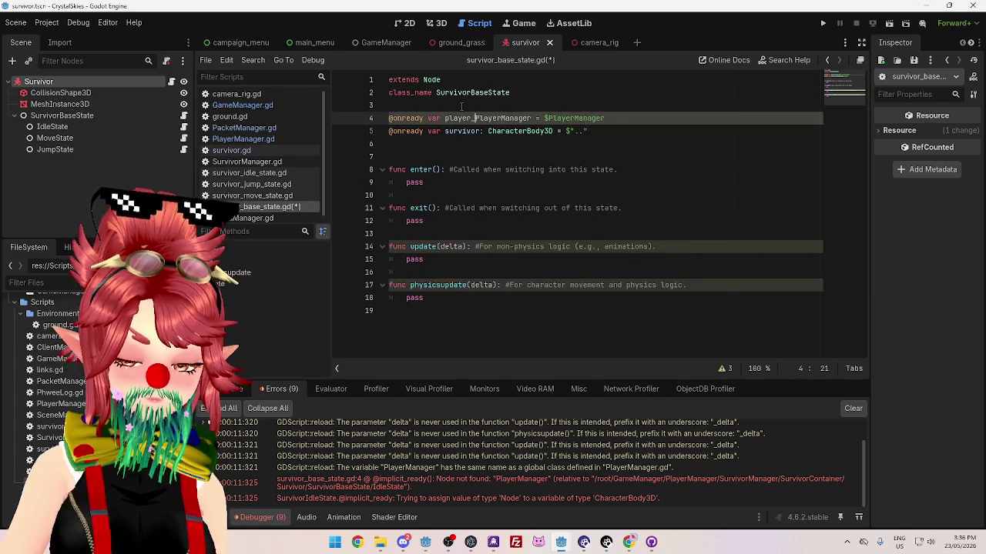
{"action": "type", "text": "nager"}
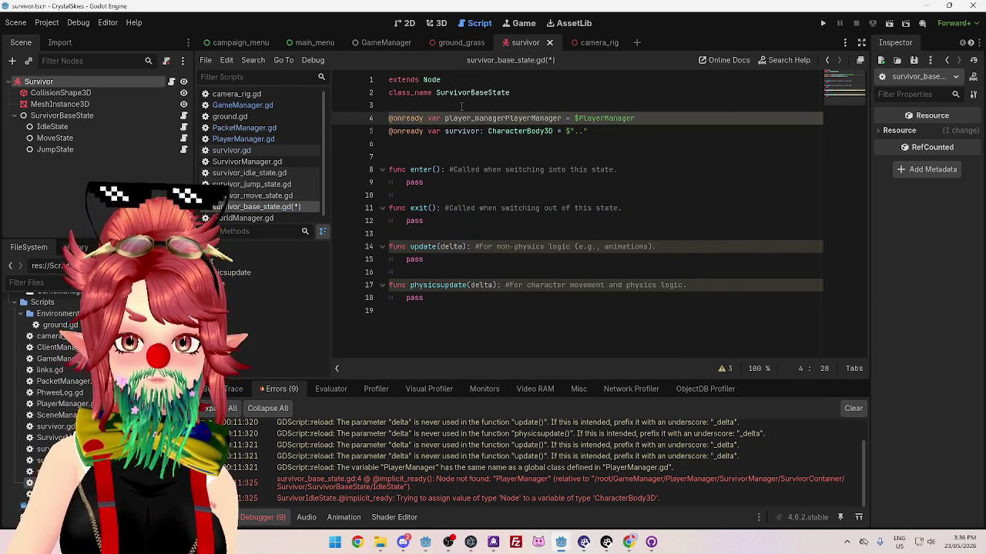
{"action": "type", "text": ":"}
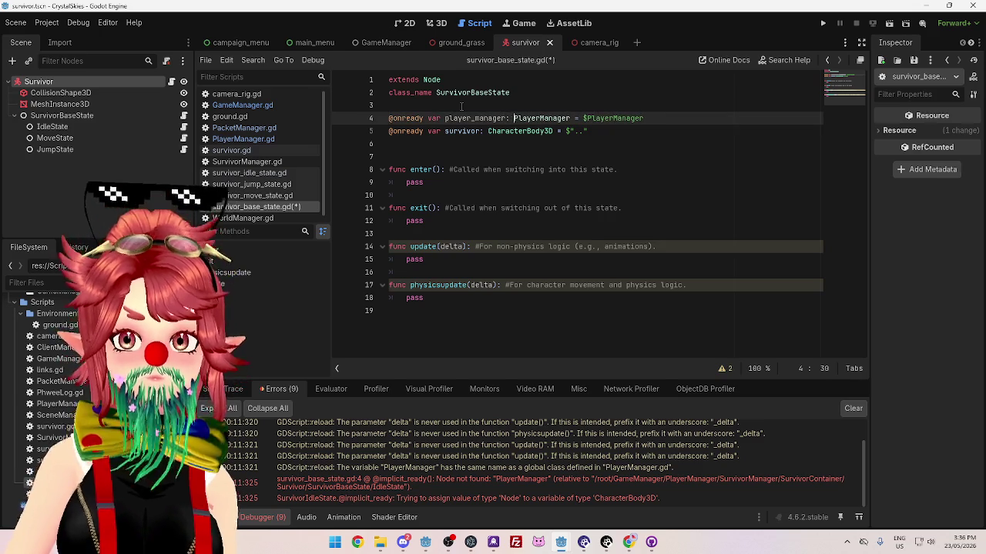
{"action": "left_click", "coordinate": [497, 156]}
{"action": "key", "text": "ctrl+s"}
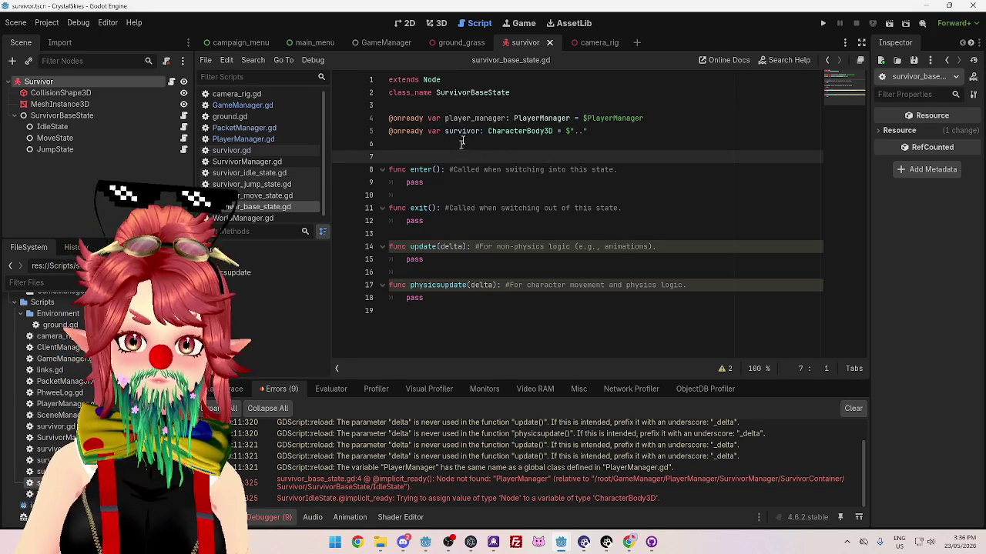
{"action": "mouse_move", "coordinate": [409, 496]}
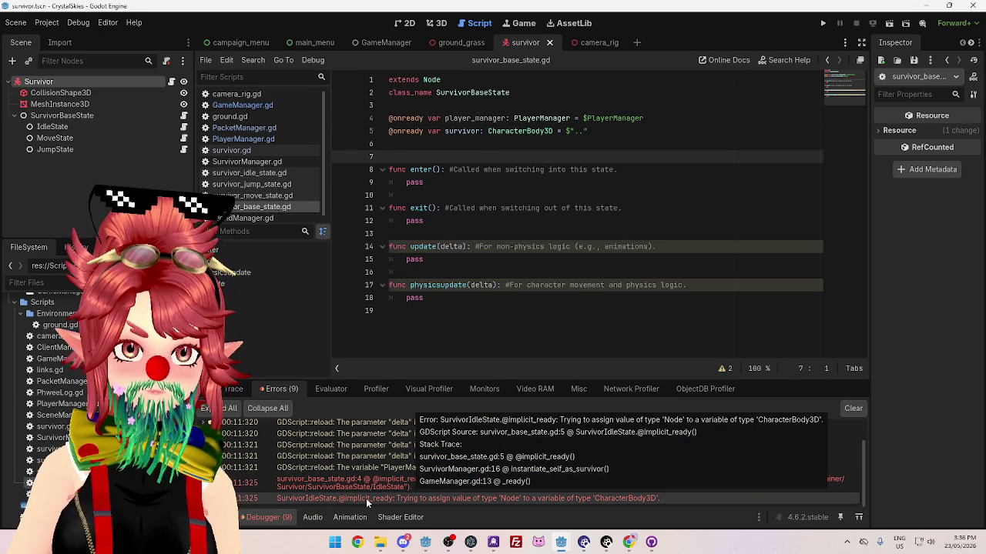
{"action": "left_click", "coordinate": [252, 174]}
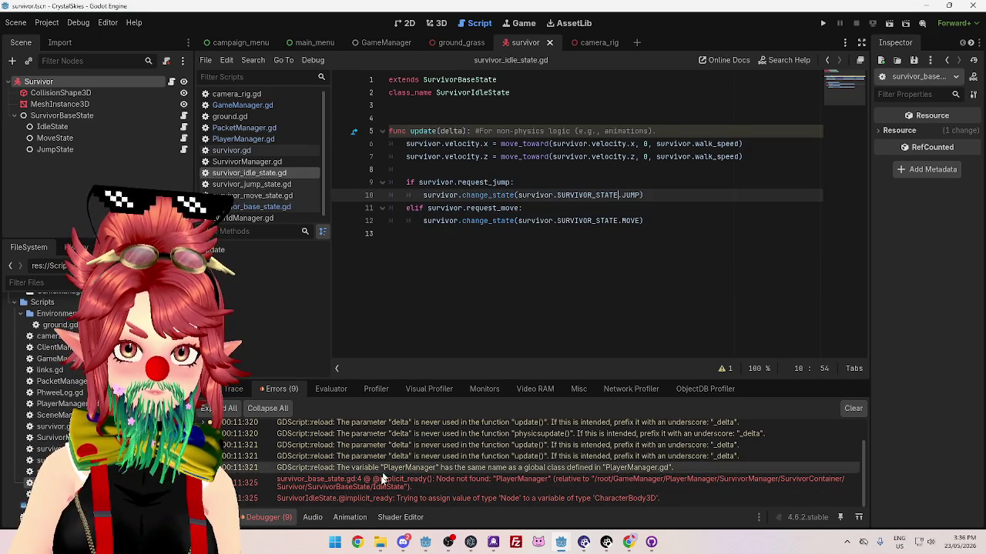
Insert two empty lines below the class_name line in survivor_idle_state.gd
{"action": "left_click", "coordinate": [378, 496]}
{"action": "left_click", "coordinate": [258, 172]}
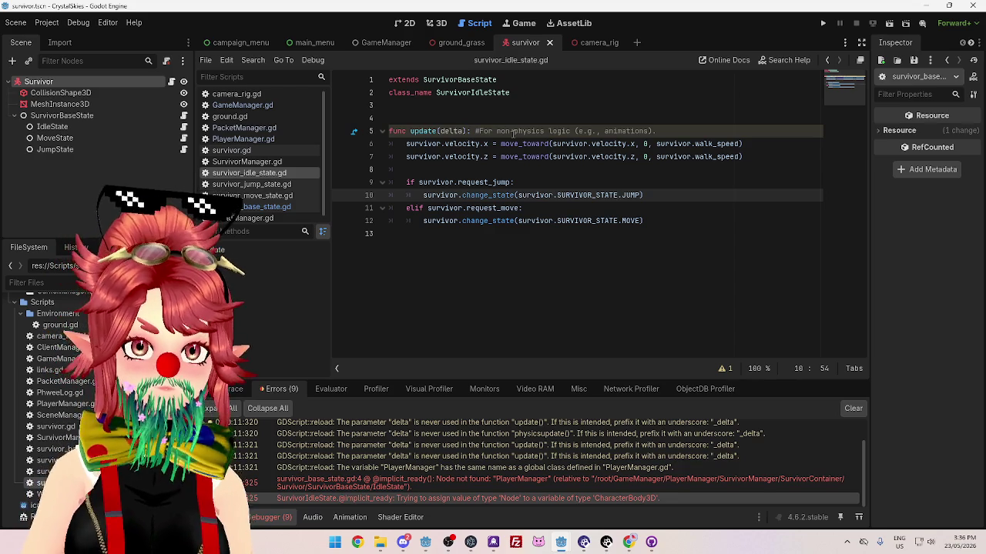
{"action": "left_click", "coordinate": [524, 104]}
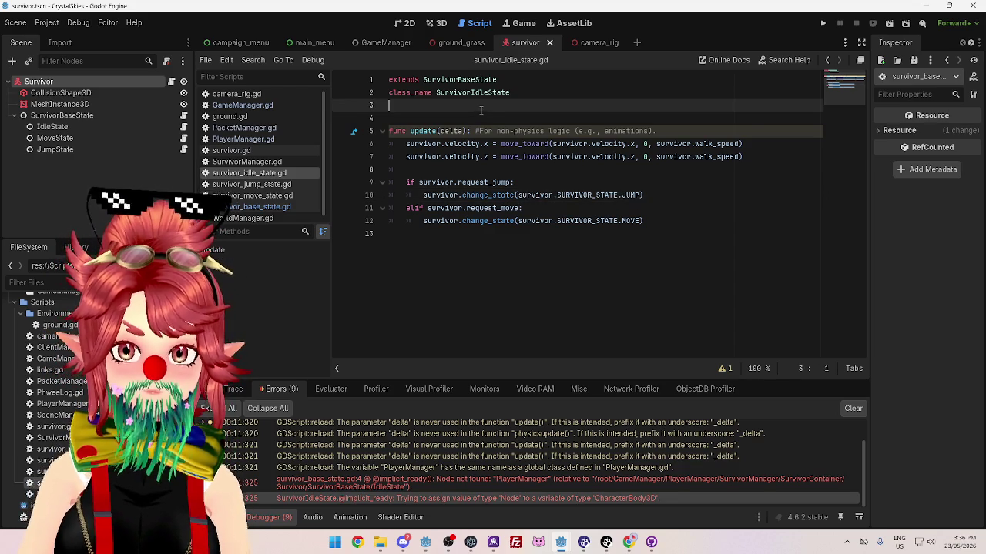
{"action": "left_click", "coordinate": [529, 92]}
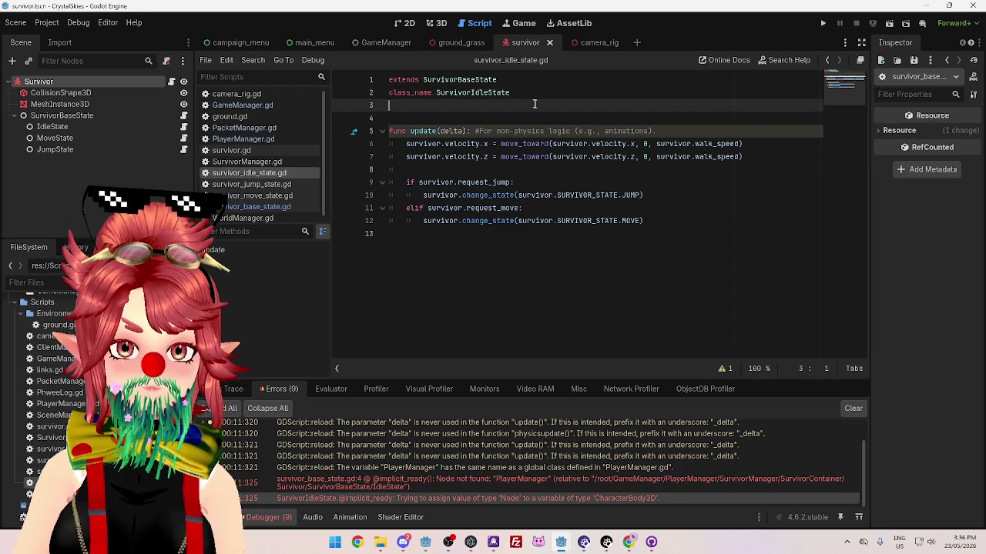
{"action": "key", "text": "Return"}
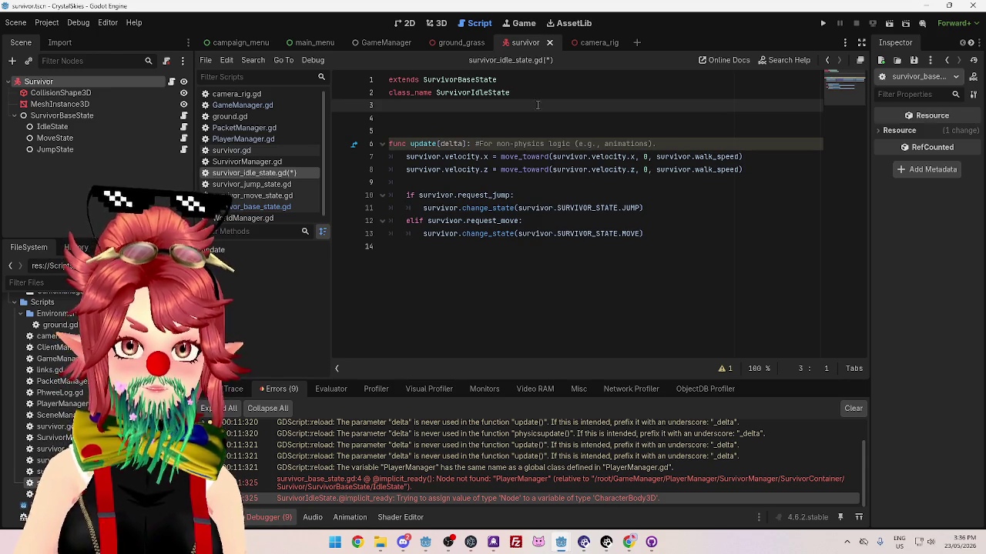
{"action": "key", "text": "Return"}
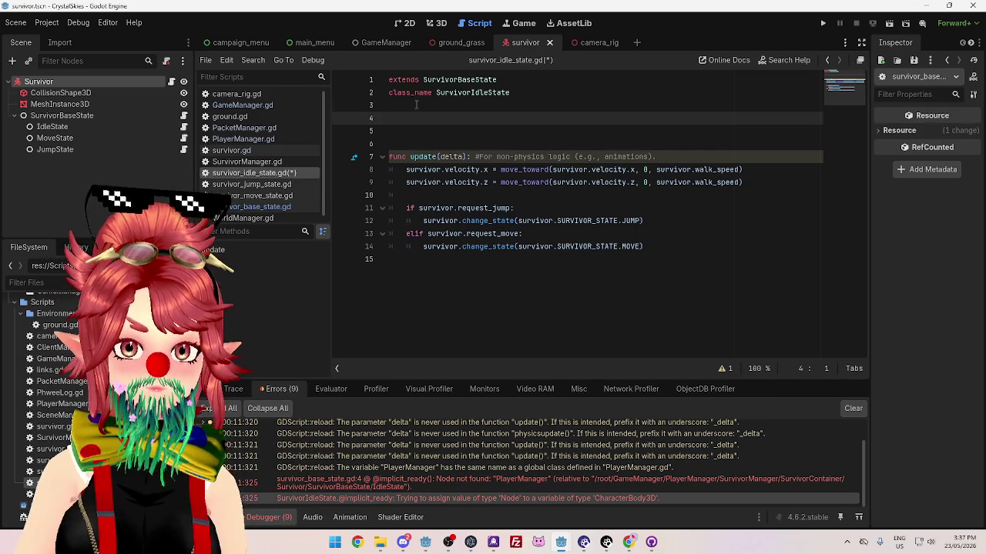
Put the caret on empty line 5 and switch to the Twitch clip in Chrome
{"action": "left_click", "coordinate": [436, 141]}
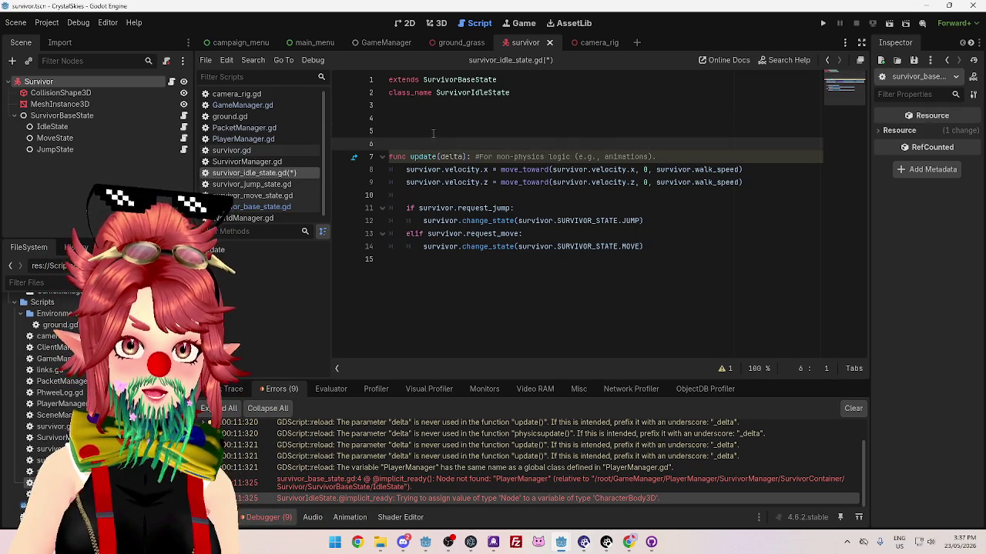
{"action": "left_click", "coordinate": [433, 134]}
{"action": "key", "text": "alt+Tab"}
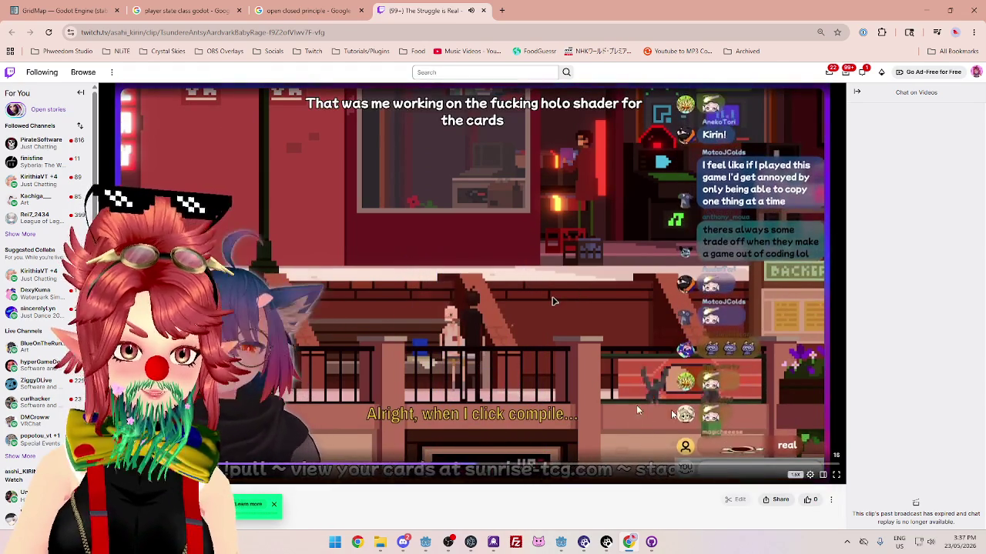
Set the clip's playback speed to Normal, replay it, then close the Twitch tab
{"action": "left_click", "coordinate": [809, 474]}
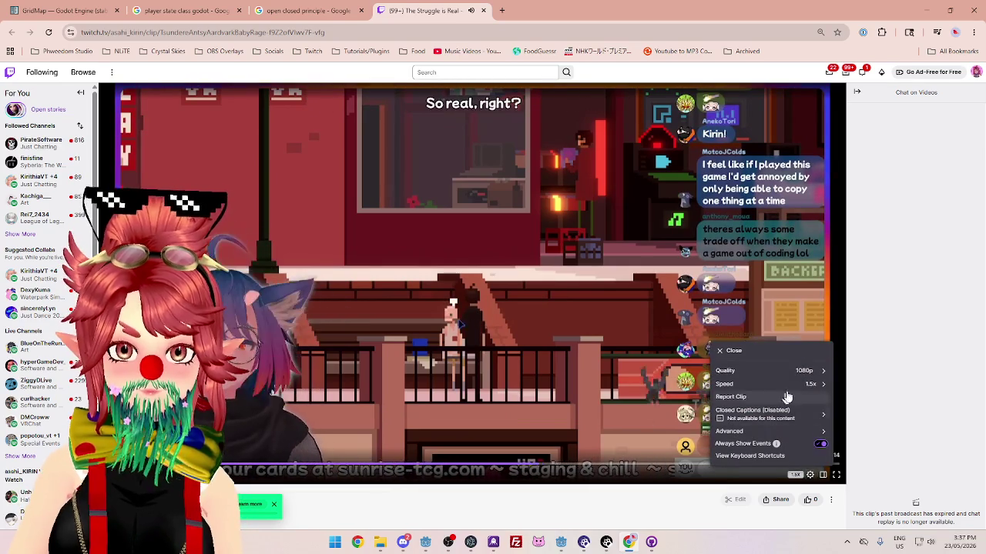
{"action": "left_click", "coordinate": [728, 397]}
{"action": "left_click", "coordinate": [725, 405]}
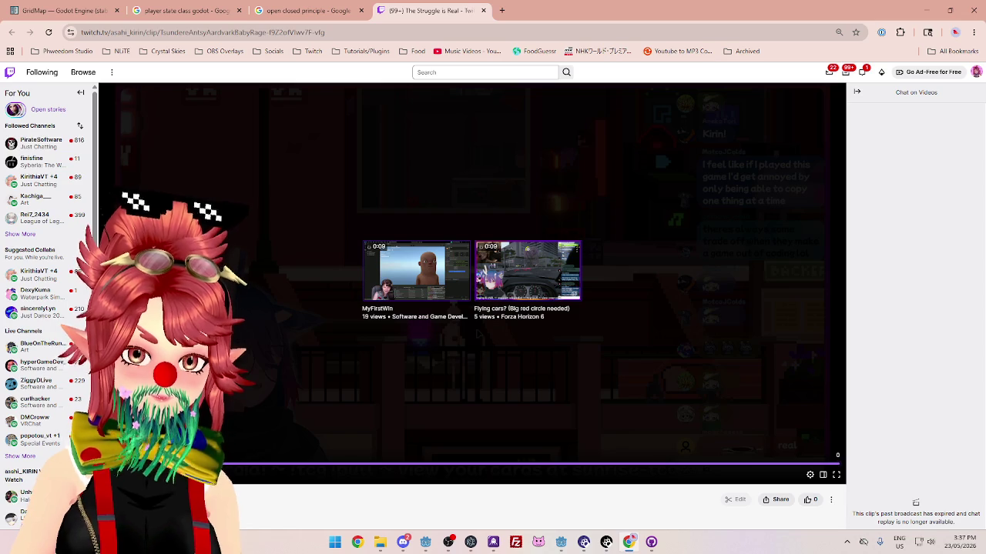
{"action": "left_click", "coordinate": [282, 375]}
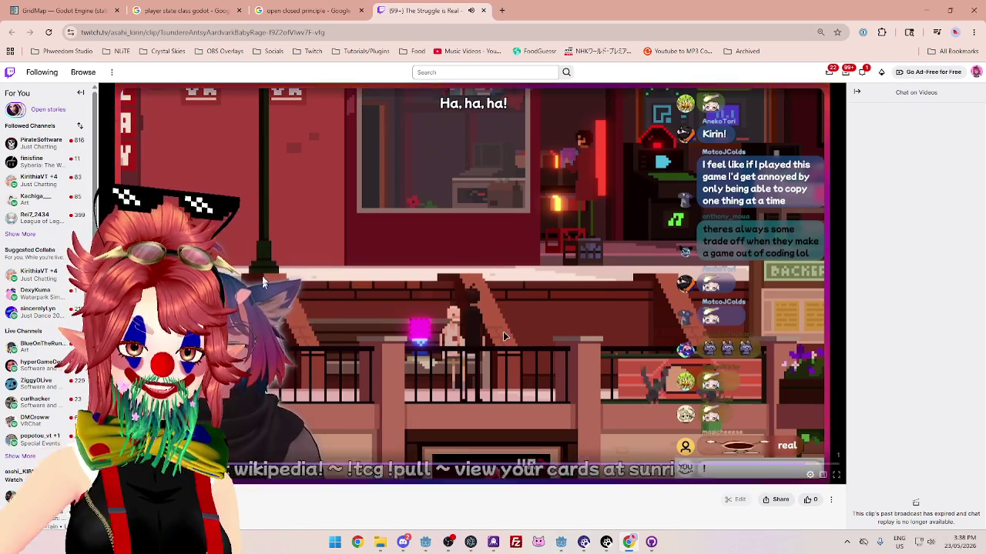
{"action": "left_click", "coordinate": [483, 11]}
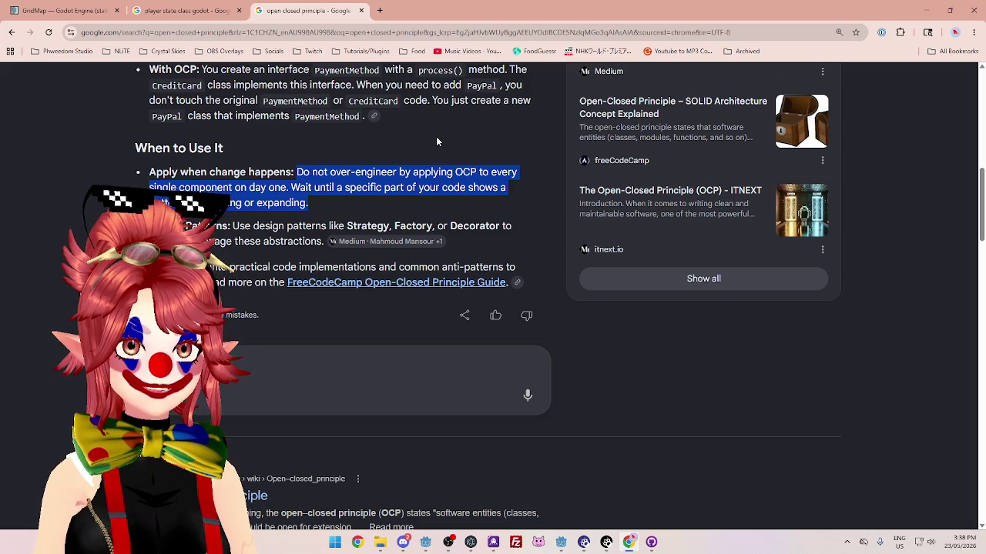
Return to Godot and delete the extra empty line 5 in survivor_idle_state.gd
{"action": "left_click", "coordinate": [867, 379]}
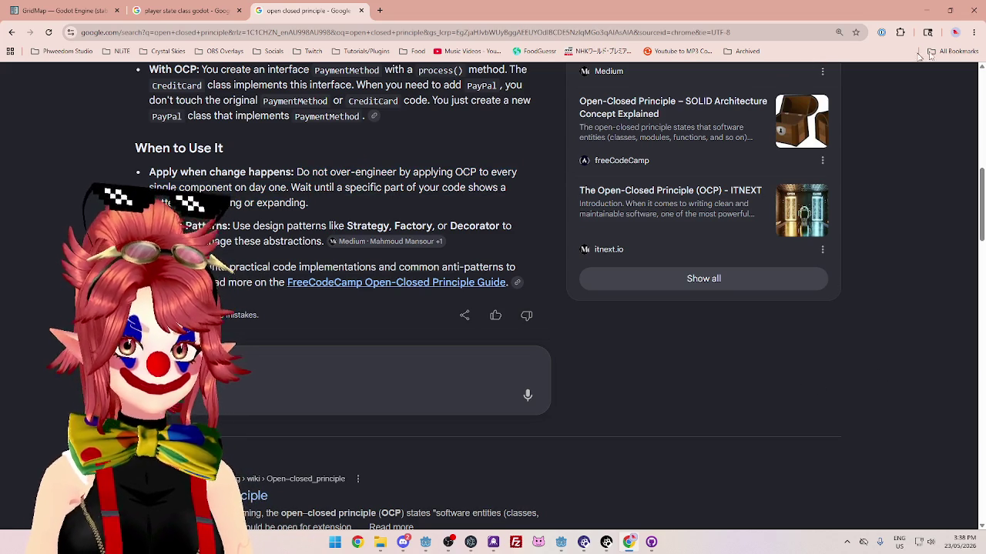
{"action": "left_click", "coordinate": [927, 10]}
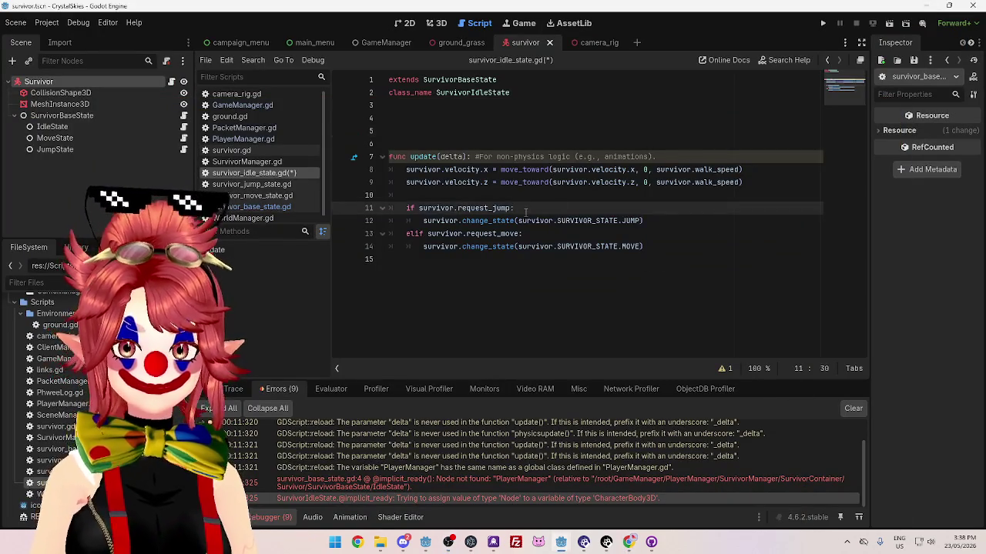
{"action": "left_click", "coordinate": [757, 182]}
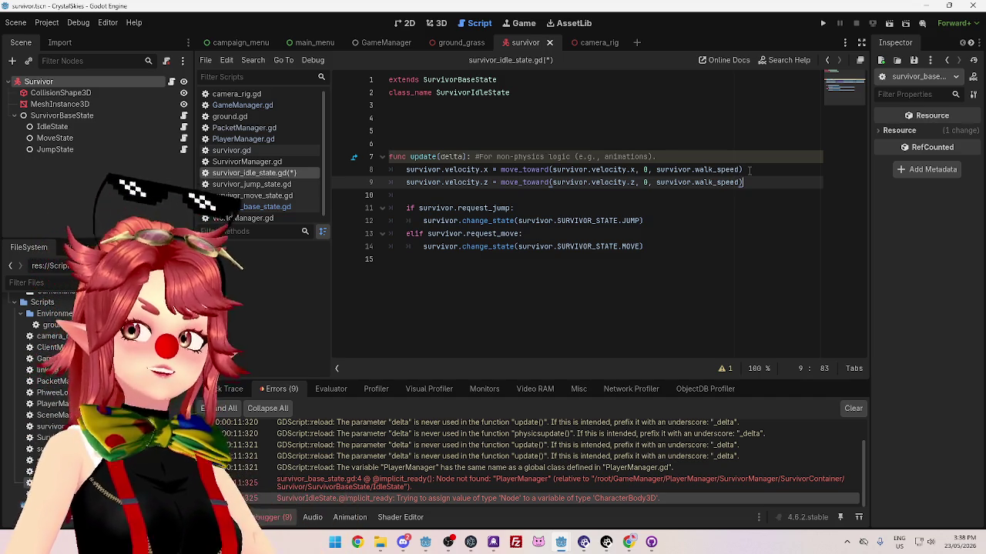
{"action": "left_click", "coordinate": [469, 132]}
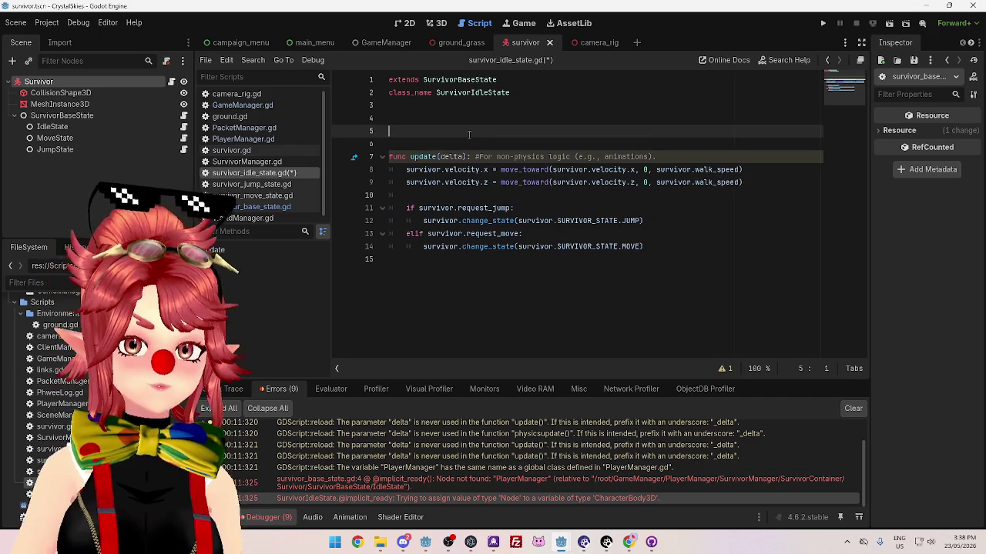
{"action": "key", "text": "BackSpace"}
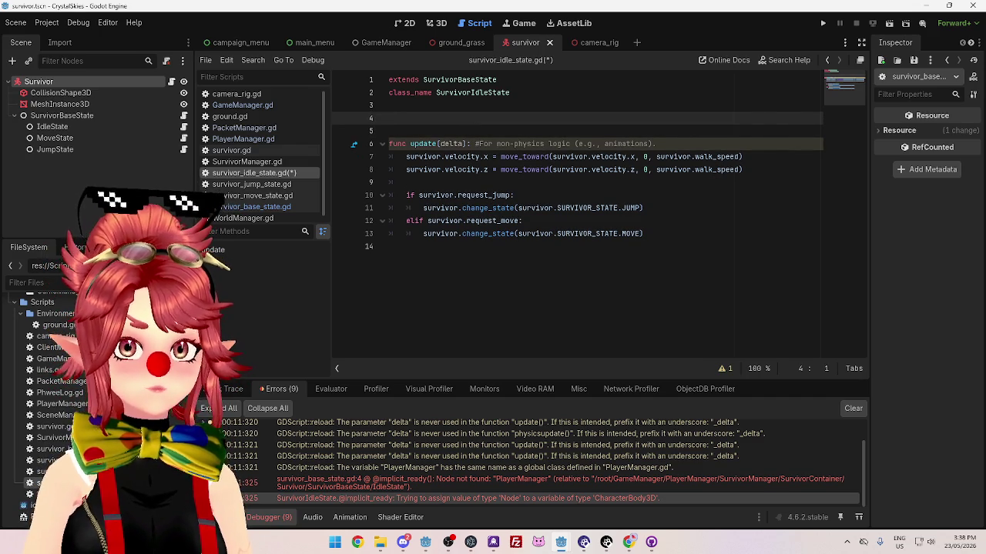
Remove the 'survivor.' prefix from line 11's change_state call, then open survivor_base_state.gd
{"action": "left_click_drag", "start_coordinate": [464, 208], "coordinate": [423, 208]}
{"action": "key", "text": "BackSpace"}
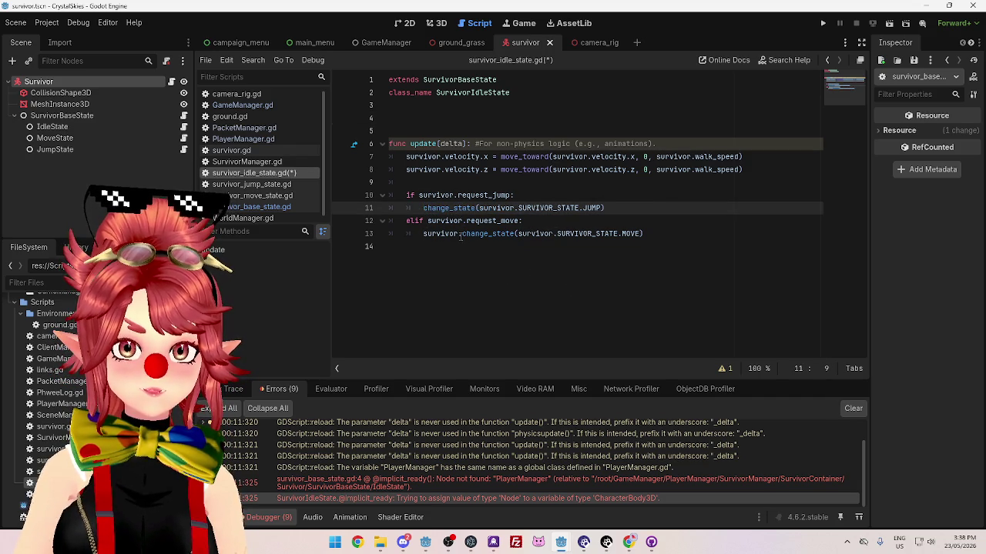
{"action": "left_click_drag", "start_coordinate": [462, 234], "coordinate": [425, 233]}
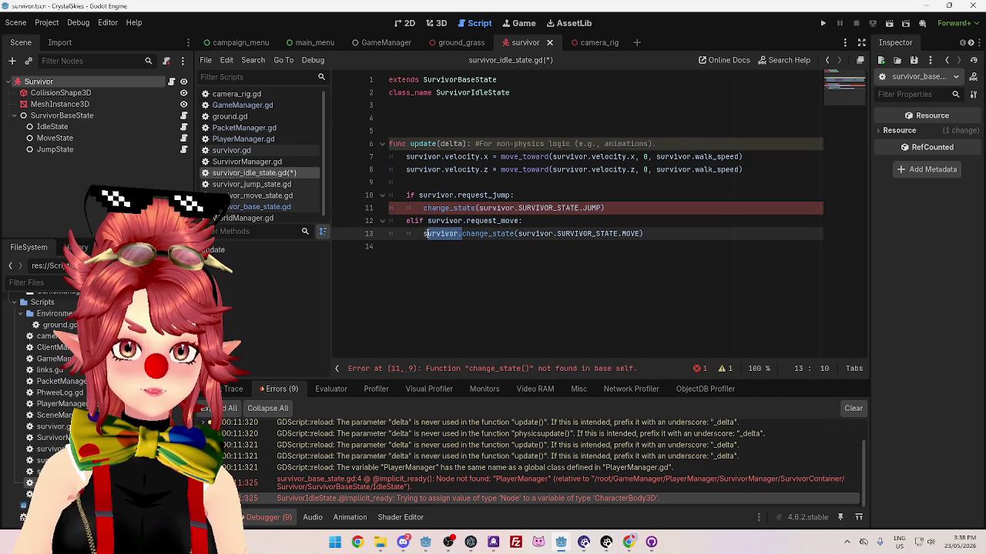
{"action": "left_click", "coordinate": [528, 270]}
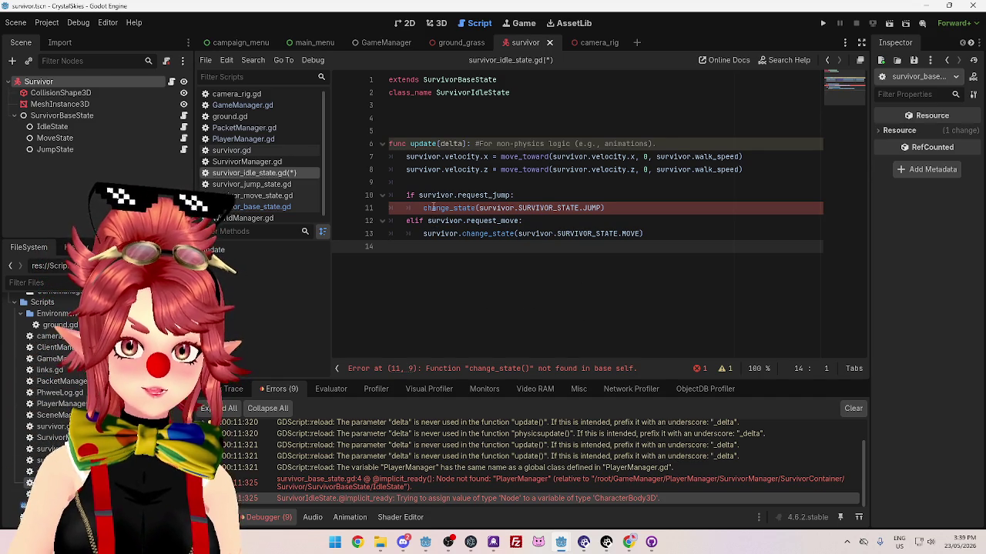
{"action": "left_click", "coordinate": [434, 208]}
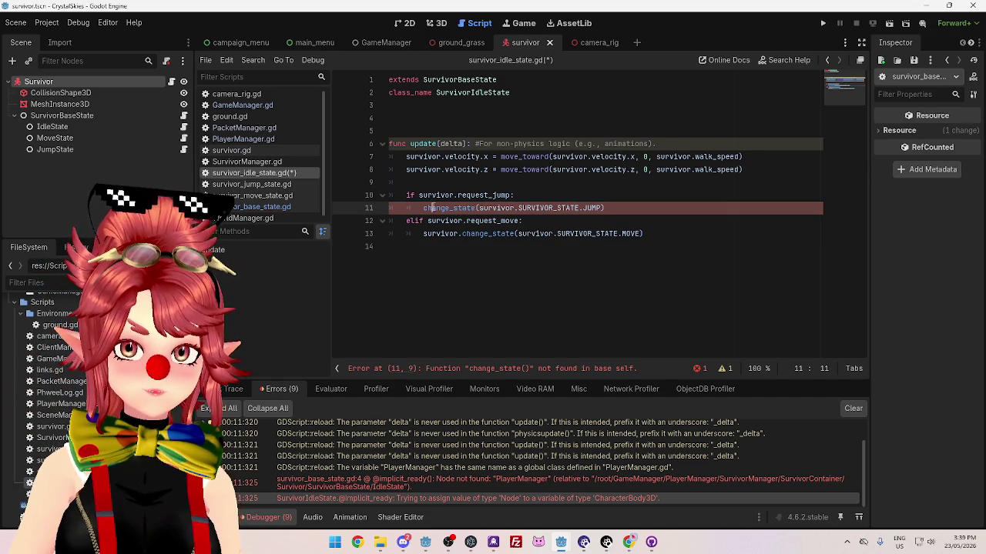
{"action": "left_click", "coordinate": [279, 213]}
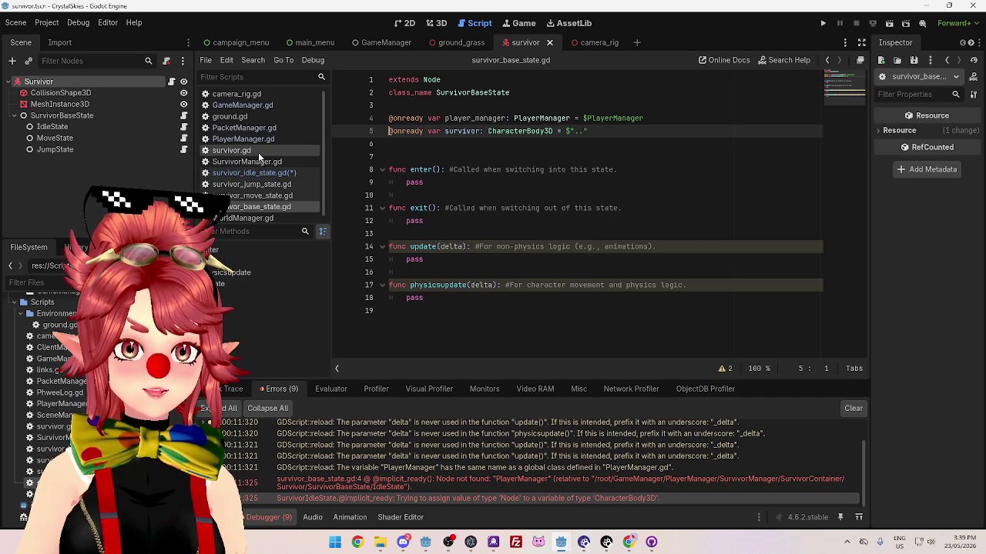
Open survivor.gd and locate the survivor_change_state and change_state functions
{"action": "left_click", "coordinate": [260, 174]}
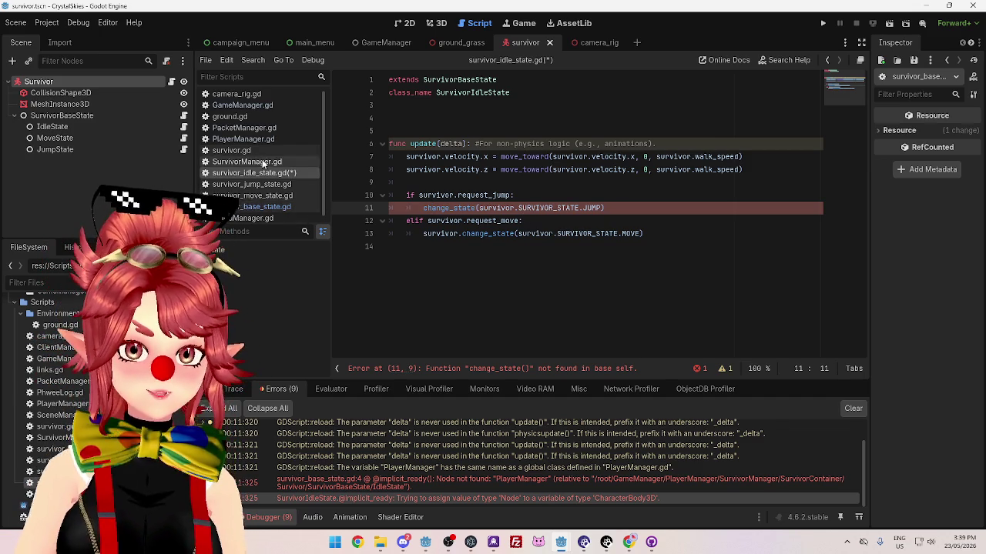
{"action": "left_click", "coordinate": [292, 151]}
{"action": "scroll", "coordinate": [456, 221], "scroll_direction": "down", "scroll_amount": 8}
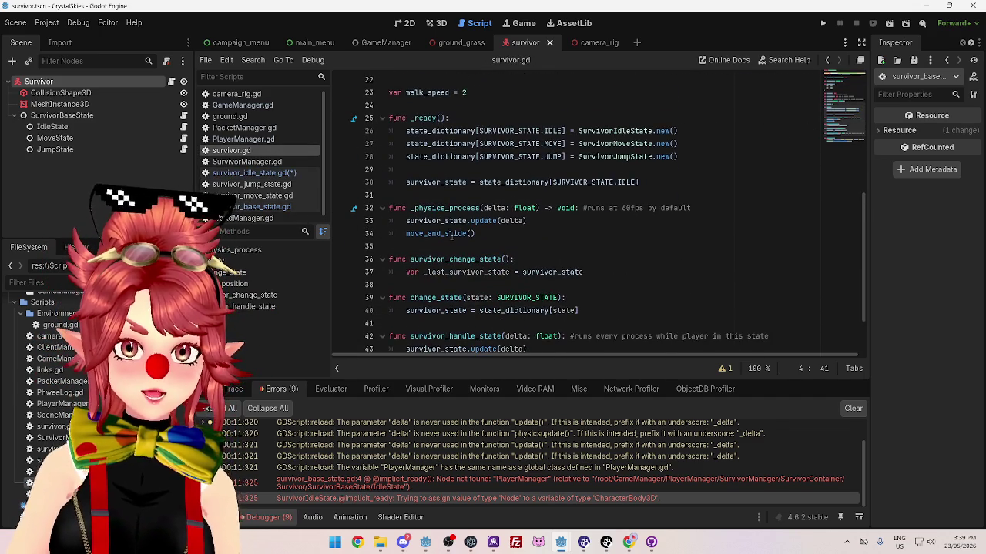
{"action": "left_click_drag", "start_coordinate": [595, 235], "coordinate": [389, 221]}
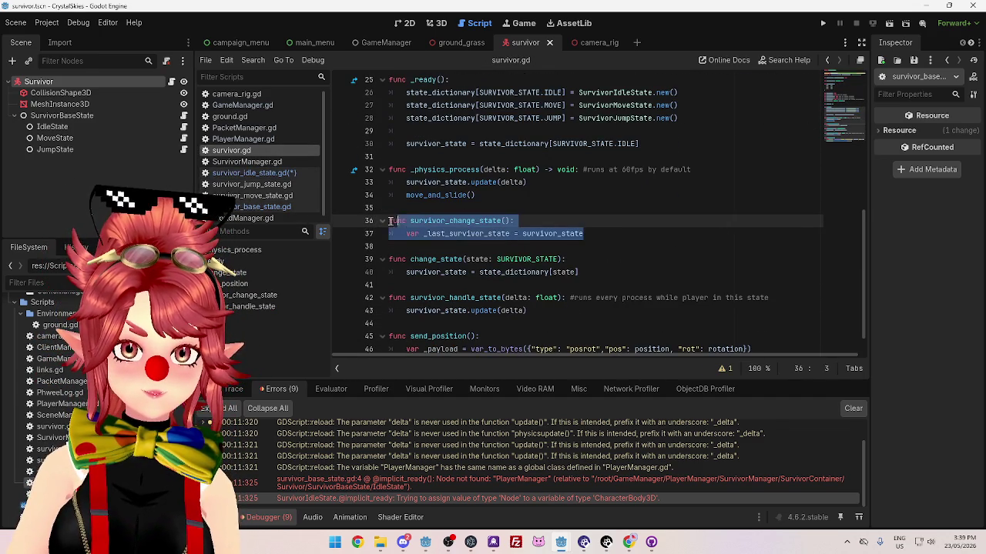
{"action": "left_click", "coordinate": [557, 246]}
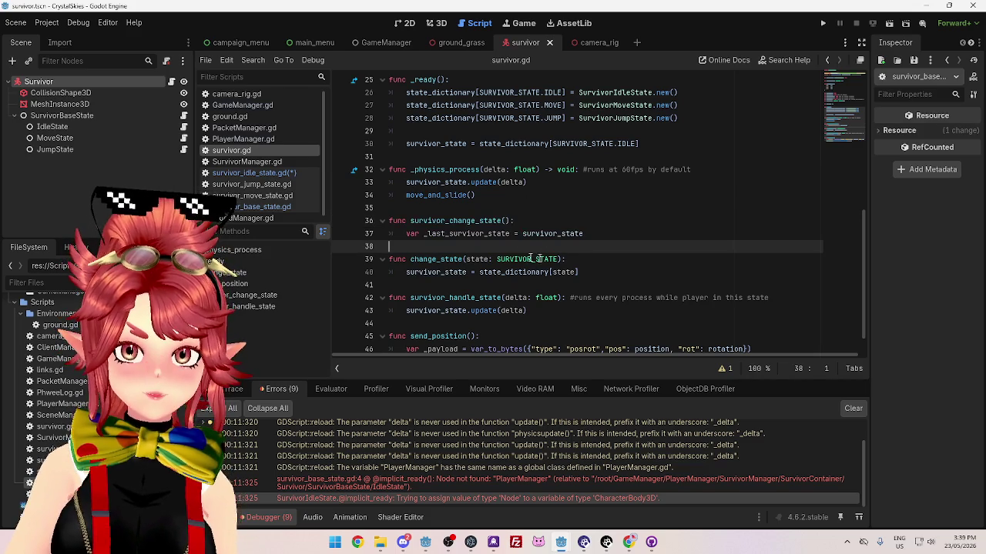
{"action": "left_click", "coordinate": [600, 233]}
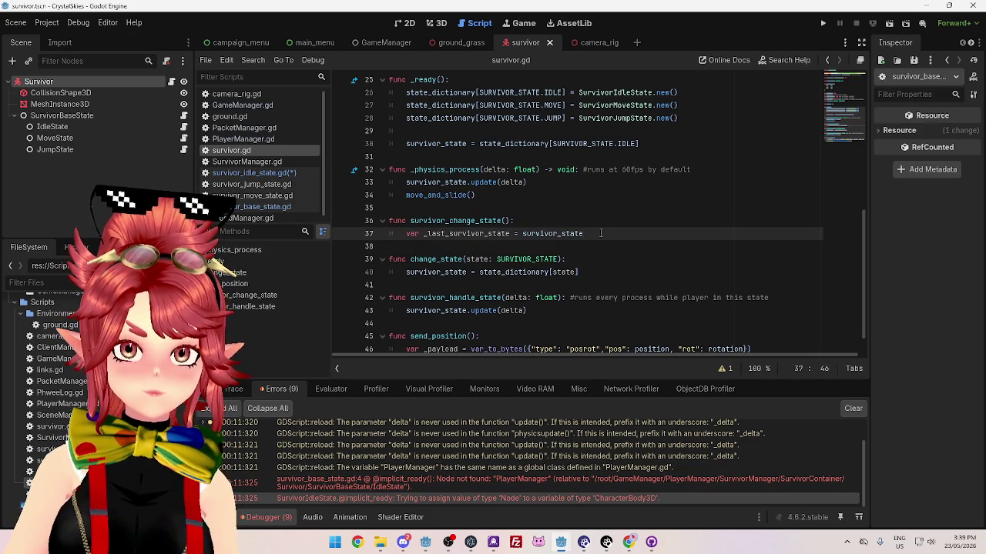
{"action": "left_click_drag", "start_coordinate": [449, 221], "coordinate": [479, 221]}
{"action": "left_click_drag", "start_coordinate": [410, 260], "coordinate": [462, 260]}
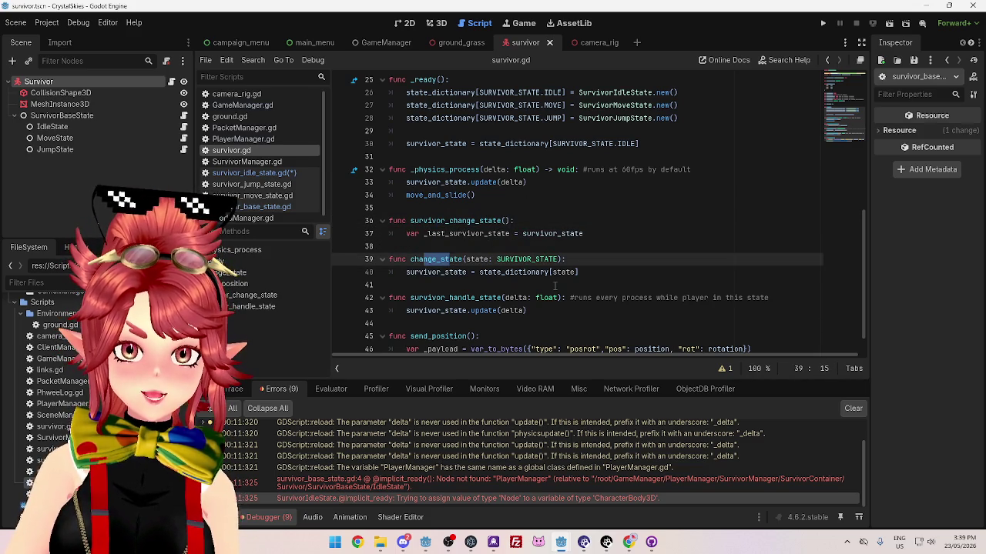
{"action": "scroll", "coordinate": [554, 285], "scroll_direction": "up", "scroll_amount": 1}
{"action": "scroll", "coordinate": [555, 286], "scroll_direction": "down", "scroll_amount": 1}
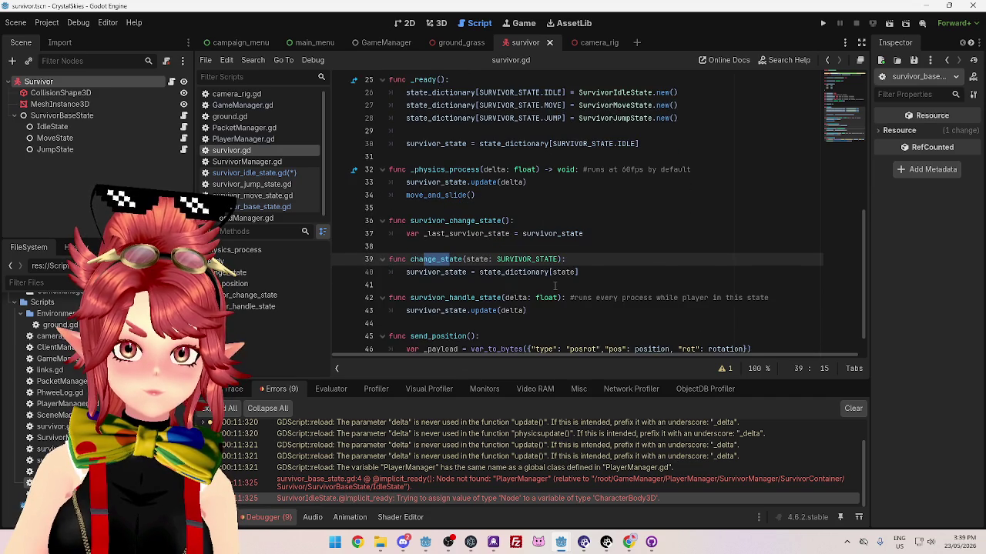
{"action": "left_click", "coordinate": [464, 233]}
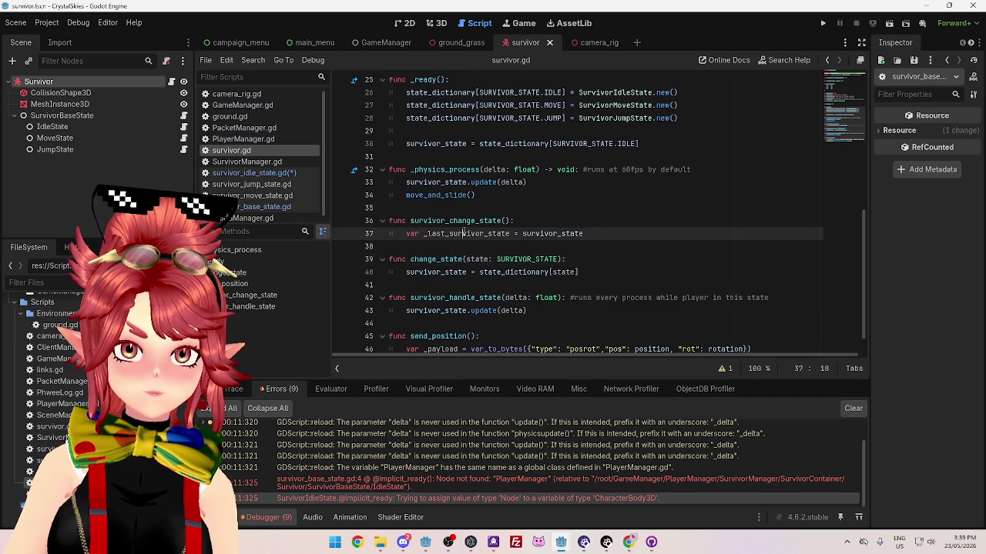
Delete the survivor_change_state function lines and select the two-line change_state function
{"action": "left_click", "coordinate": [464, 220]}
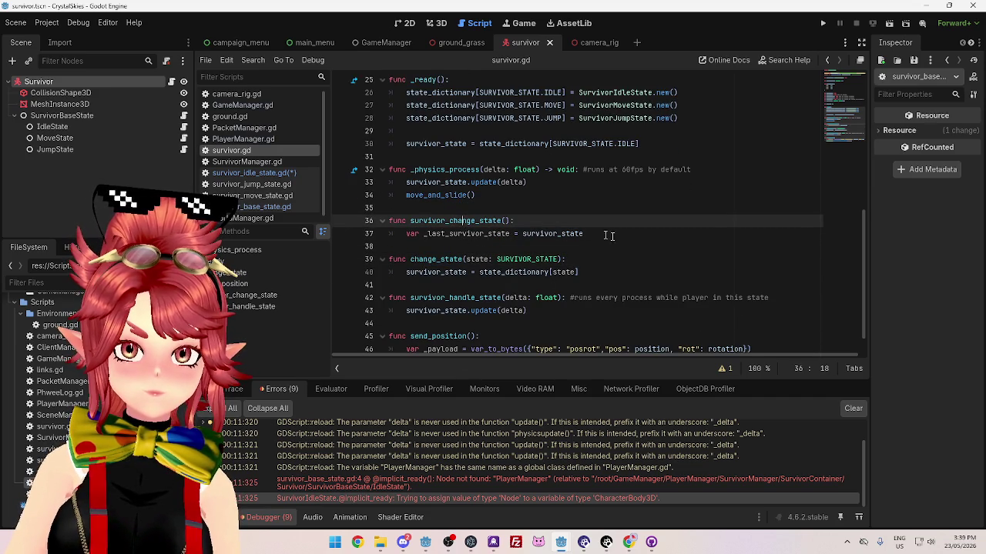
{"action": "left_click_drag", "start_coordinate": [599, 234], "coordinate": [392, 208]}
{"action": "key", "text": "BackSpace"}
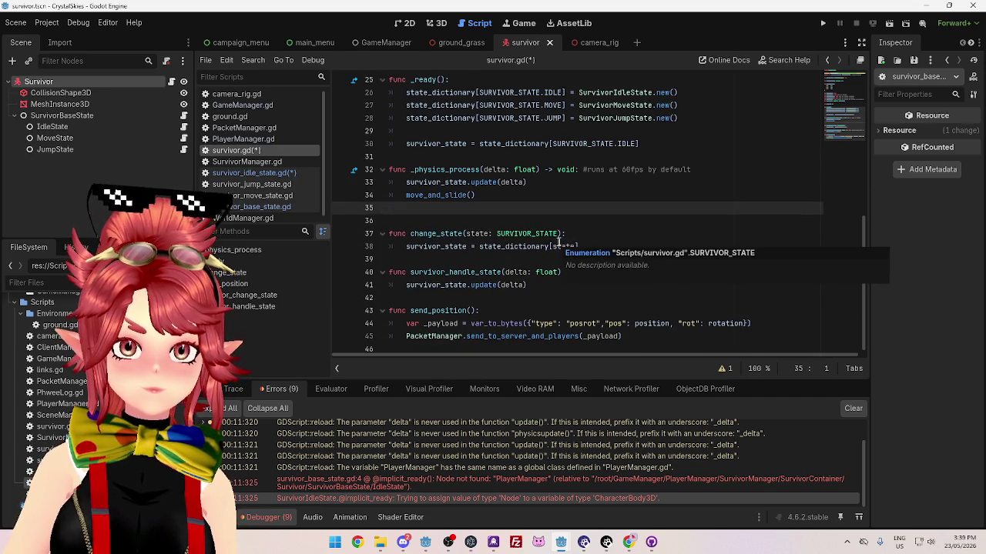
{"action": "left_click", "coordinate": [576, 220]}
{"action": "scroll", "coordinate": [576, 231], "scroll_direction": "up", "scroll_amount": 3}
{"action": "scroll", "coordinate": [576, 246], "scroll_direction": "down", "scroll_amount": 3}
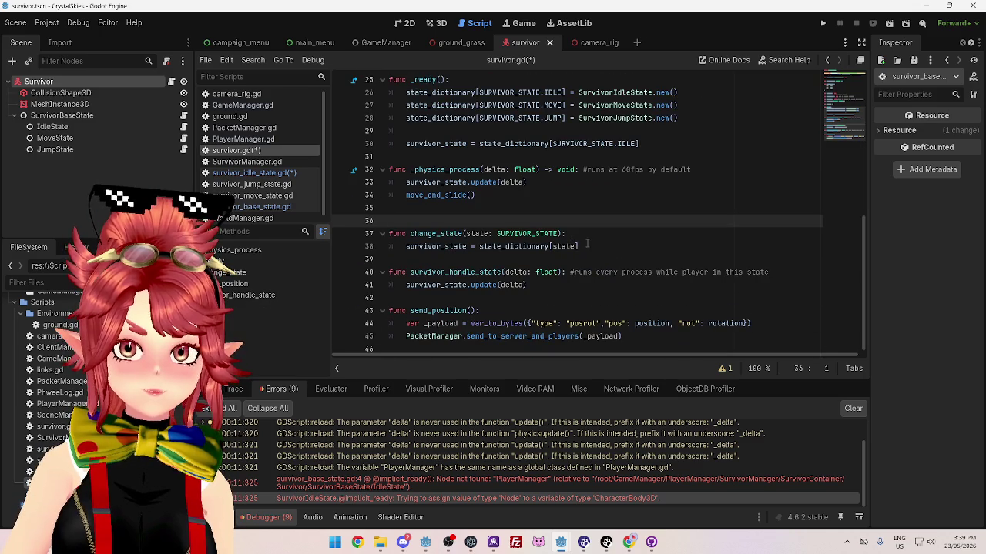
{"action": "mouse_move", "coordinate": [587, 243]}
{"action": "left_mouse_down"}
{"action": "mouse_move", "coordinate": [399, 247]}
{"action": "mouse_move", "coordinate": [365, 237]}
{"action": "left_mouse_up"}
{"action": "key", "text": "ctrl+c"}
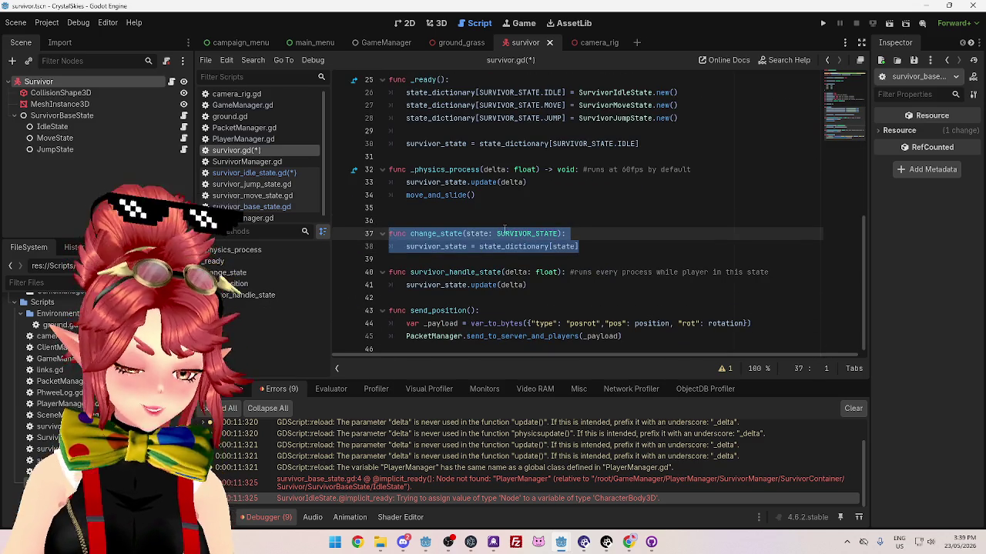
Cut change_state from survivor.gd and paste it at the end of survivor_base_state.gd
{"action": "key", "text": "BackSpace"}
{"action": "left_click", "coordinate": [278, 206]}
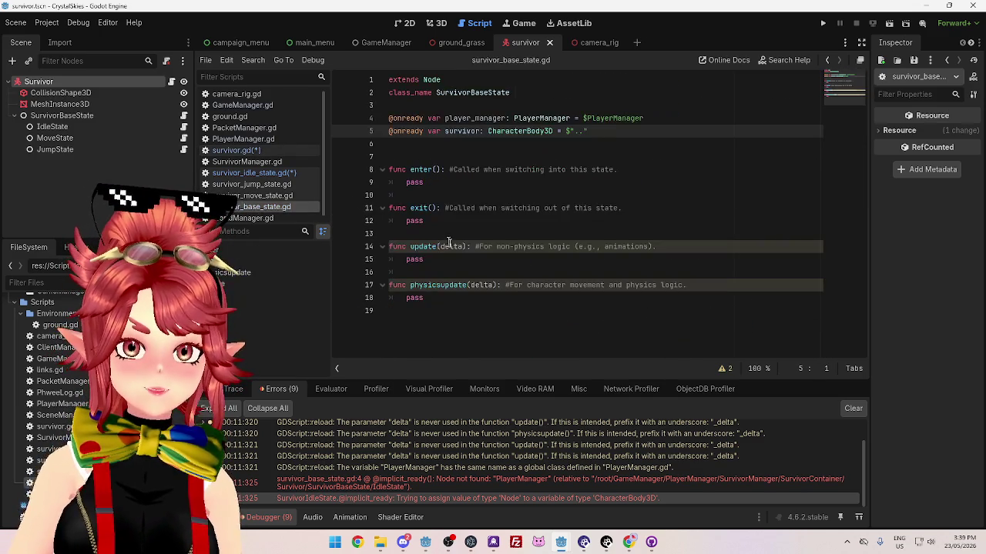
{"action": "left_click", "coordinate": [442, 309]}
{"action": "key", "text": "Return"}
{"action": "key", "text": "ctrl+v"}
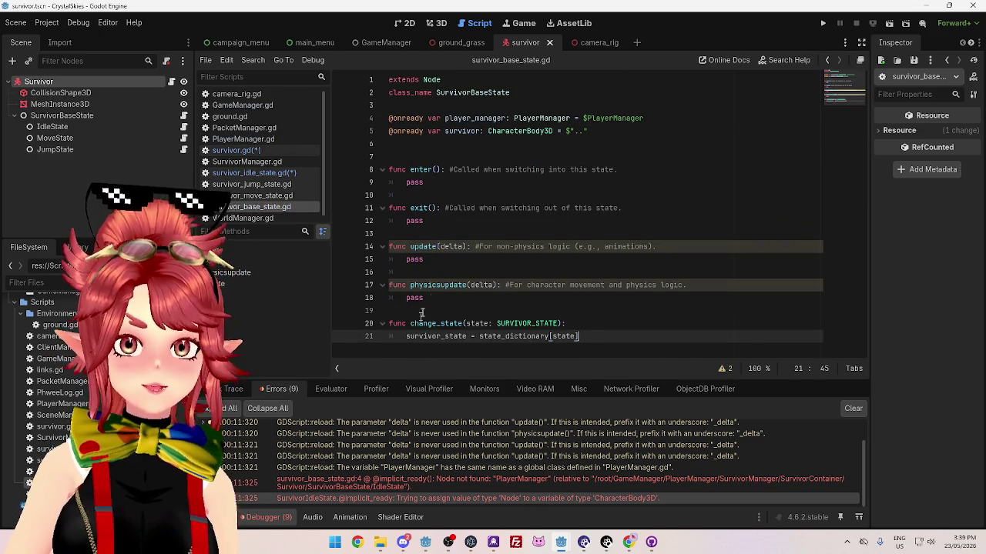
Prefix SURVIVOR_STATE, survivor_state and state_dictionary with 'survivor.' in the pasted function
{"action": "left_click", "coordinate": [482, 297]}
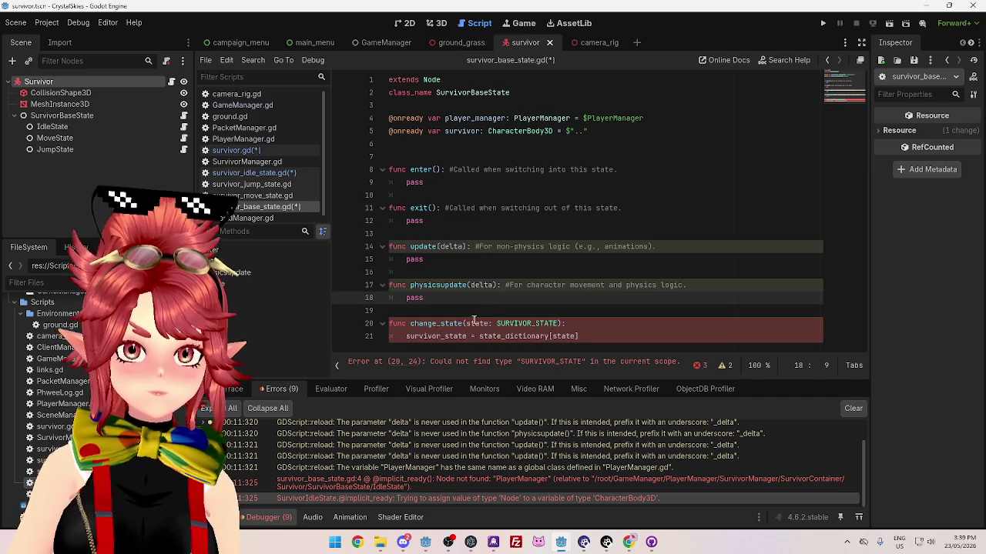
{"action": "left_click", "coordinate": [495, 323]}
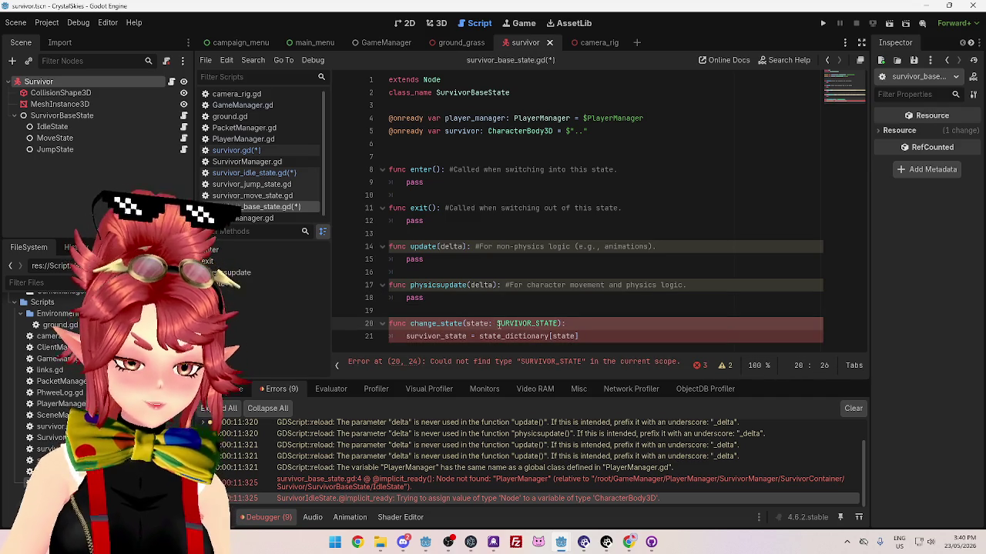
{"action": "type", "text": "survivor."}
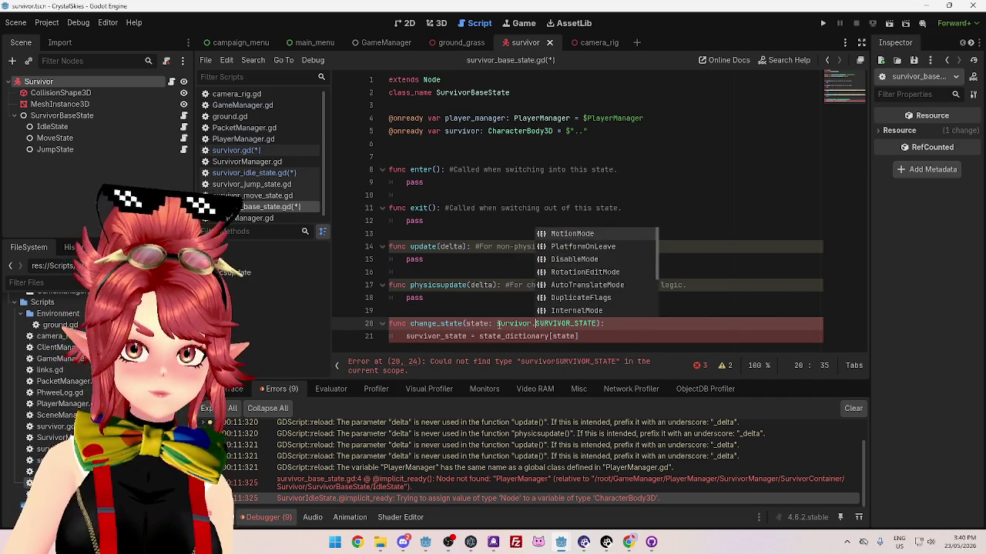
{"action": "left_click", "coordinate": [517, 273]}
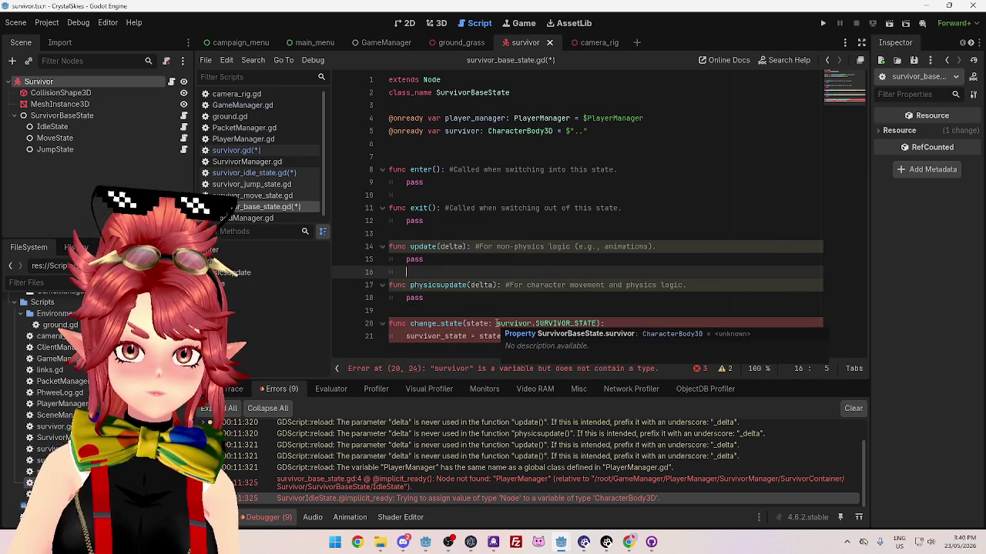
{"action": "left_click_drag", "start_coordinate": [496, 324], "coordinate": [530, 324]}
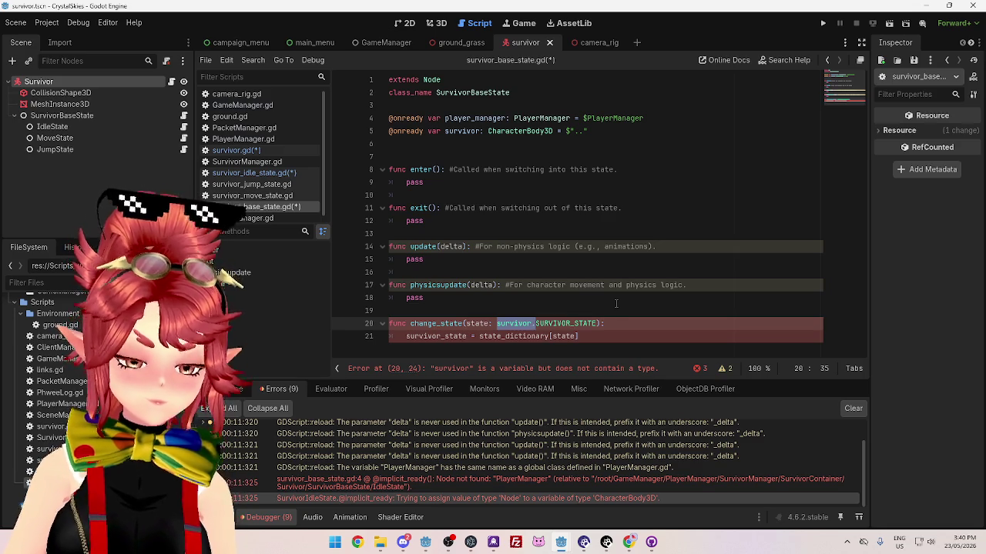
{"action": "left_click", "coordinate": [479, 336]}
{"action": "left_click", "coordinate": [407, 337]}
{"action": "type", "text": "survivor."}
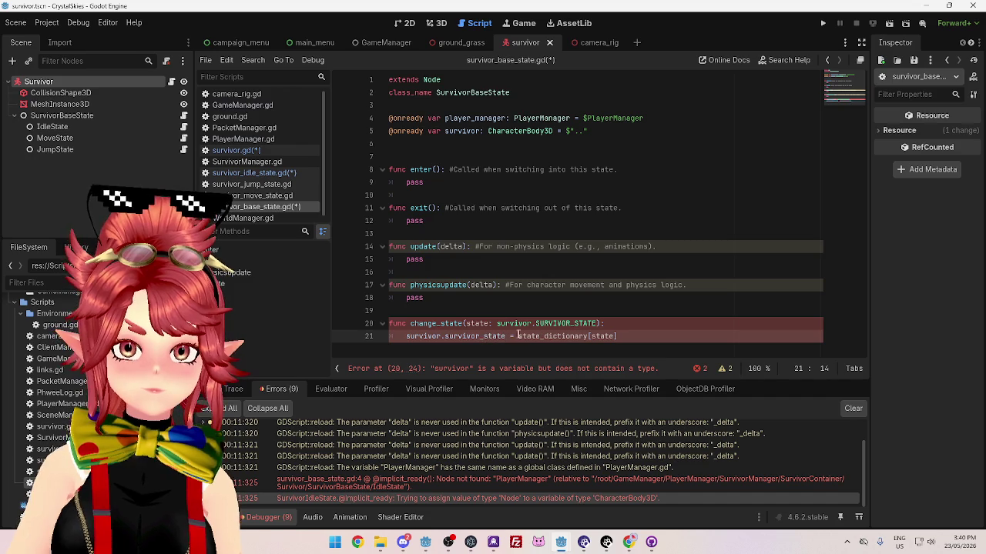
{"action": "type", "text": "survivor_state = survivor."}
{"action": "left_click", "coordinate": [601, 273]}
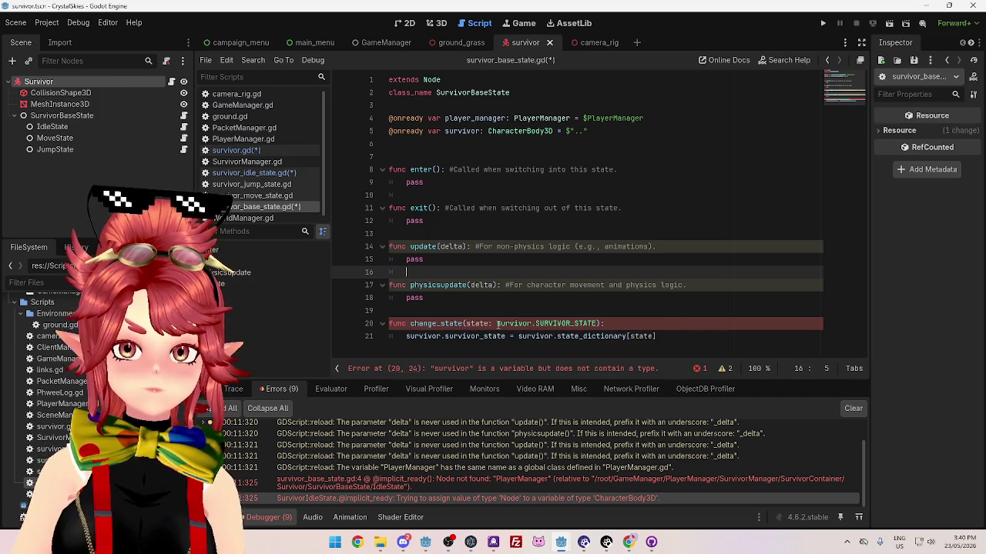
{"action": "mouse_move", "coordinate": [497, 325]}
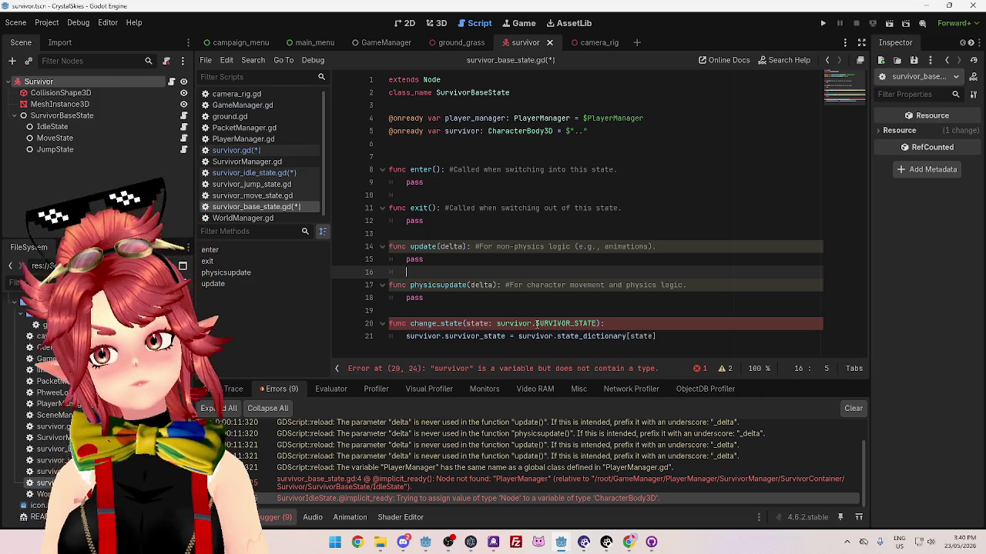
{"action": "left_click", "coordinate": [598, 323]}
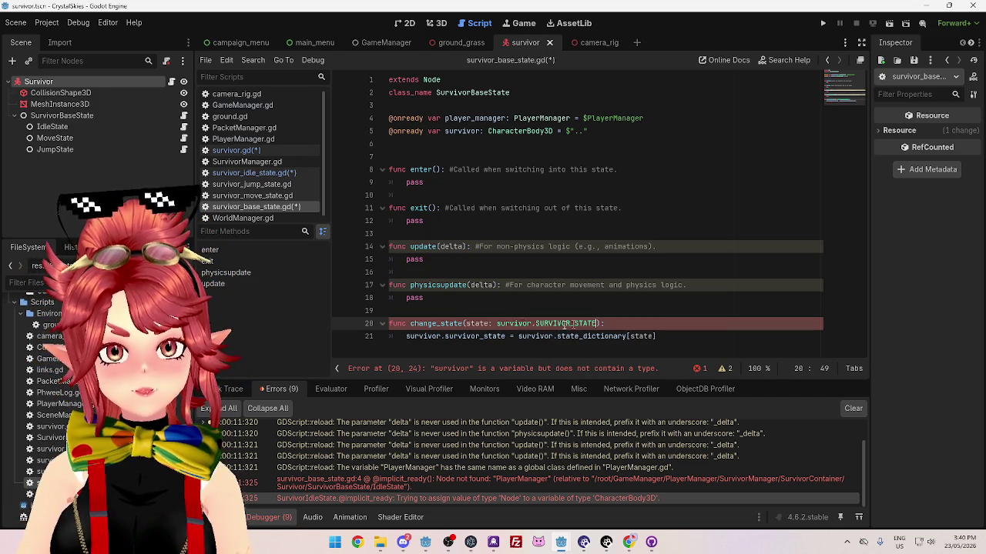
{"action": "left_click", "coordinate": [262, 152]}
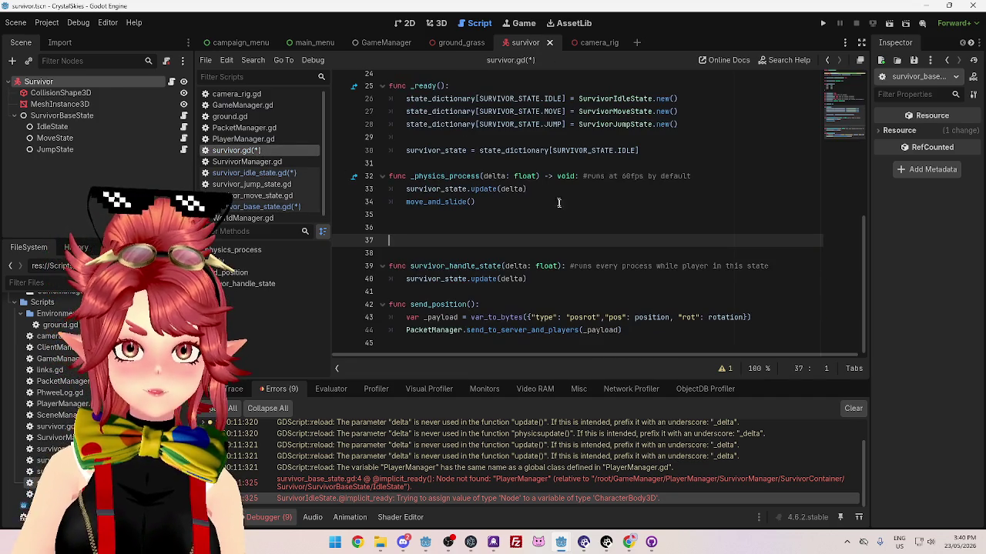
Add 'class_name Survivor' on line 2 of survivor.gd, below the extends line
{"action": "scroll", "coordinate": [549, 231], "scroll_direction": "up", "scroll_amount": 8}
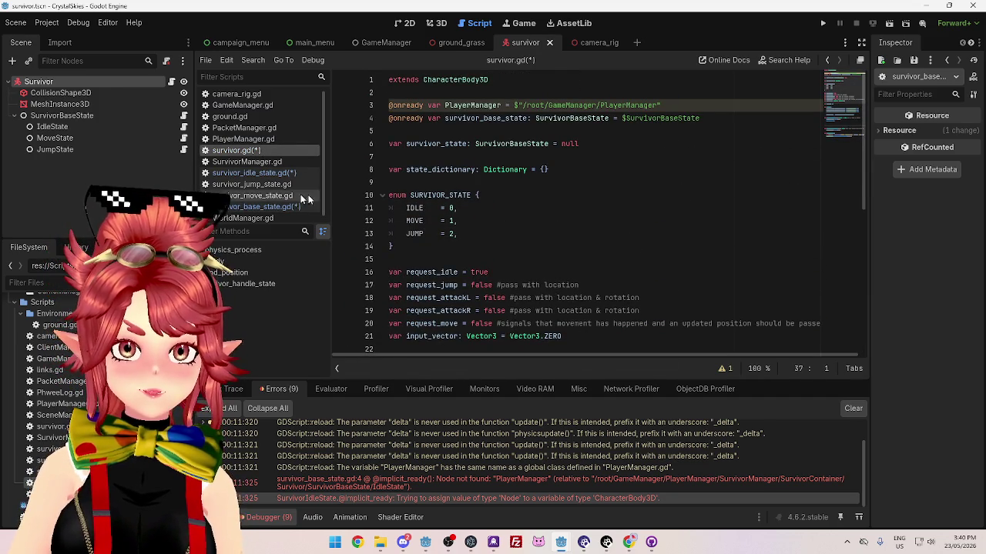
{"action": "left_click", "coordinate": [284, 207]}
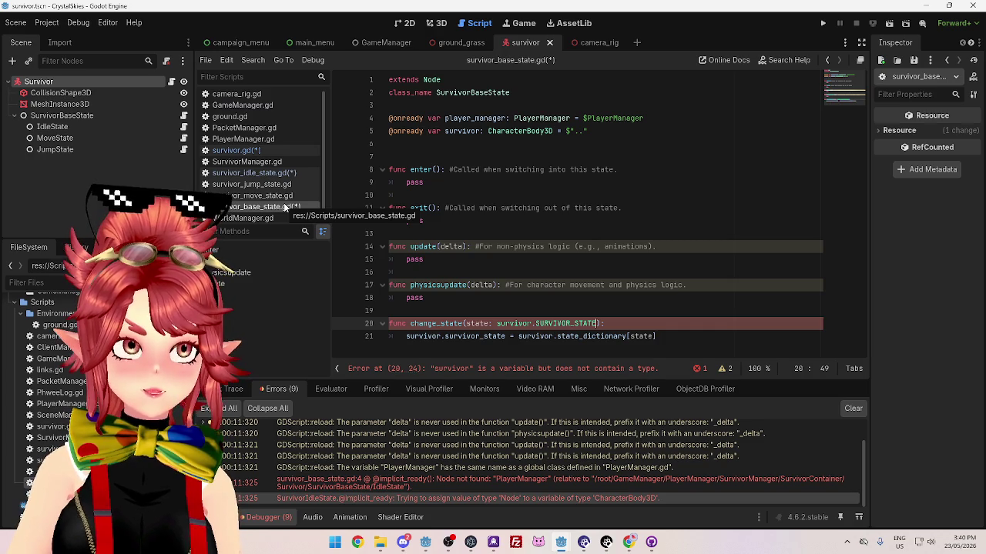
{"action": "left_click", "coordinate": [263, 152]}
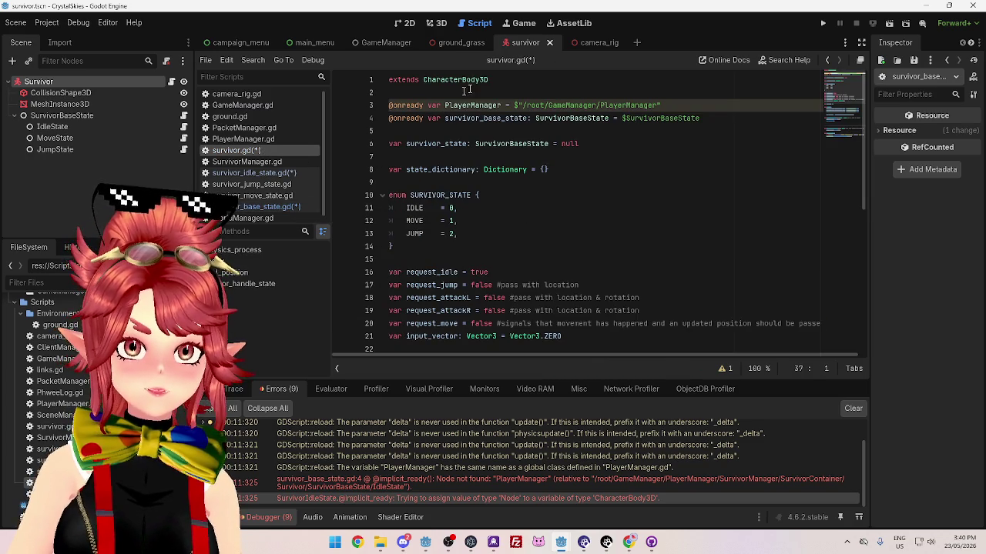
{"action": "left_click", "coordinate": [505, 78]}
{"action": "key", "text": "Return"}
{"action": "type", "text": "clas"}
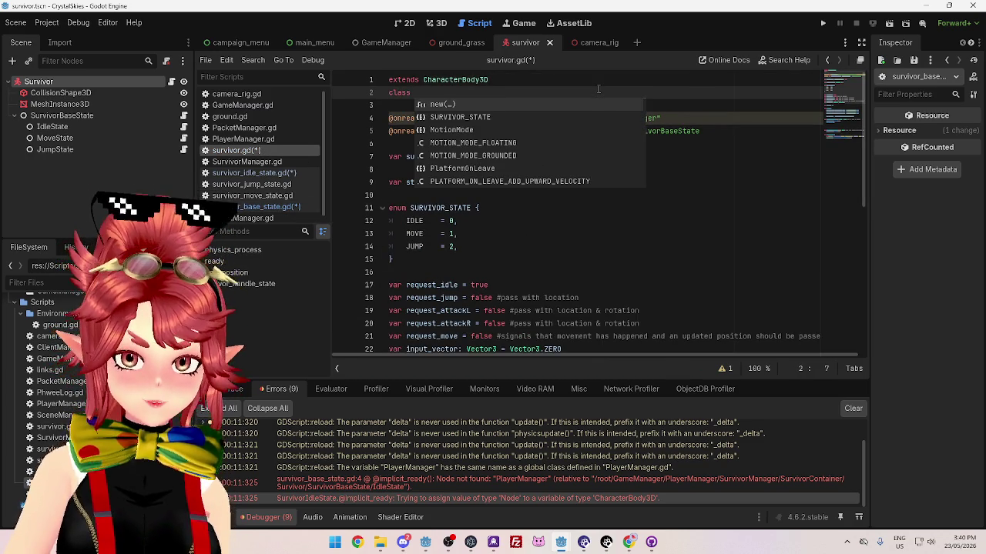
{"action": "type", "text": "Sur"}
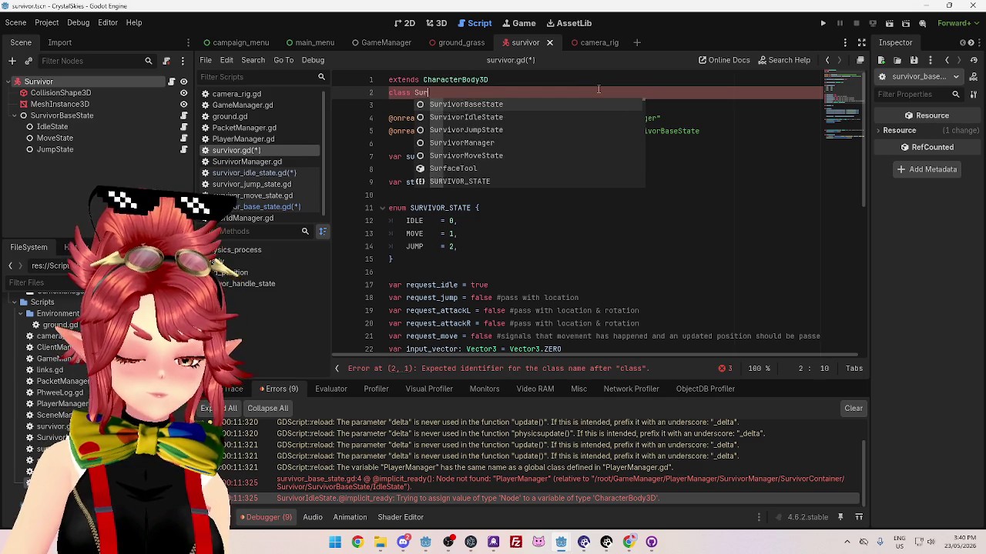
{"action": "type", "text": "vivor"}
{"action": "left_click", "coordinate": [475, 117]}
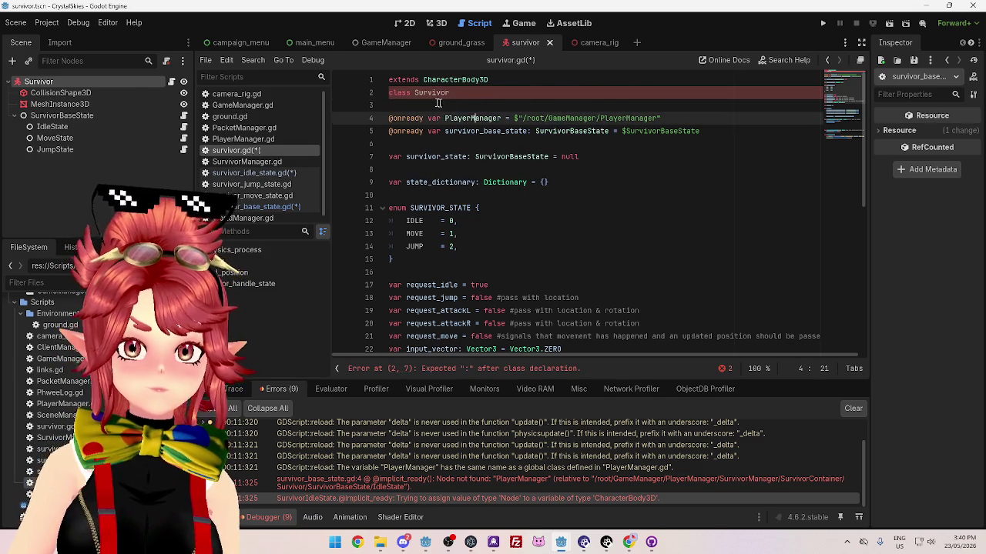
{"action": "left_click", "coordinate": [482, 93]}
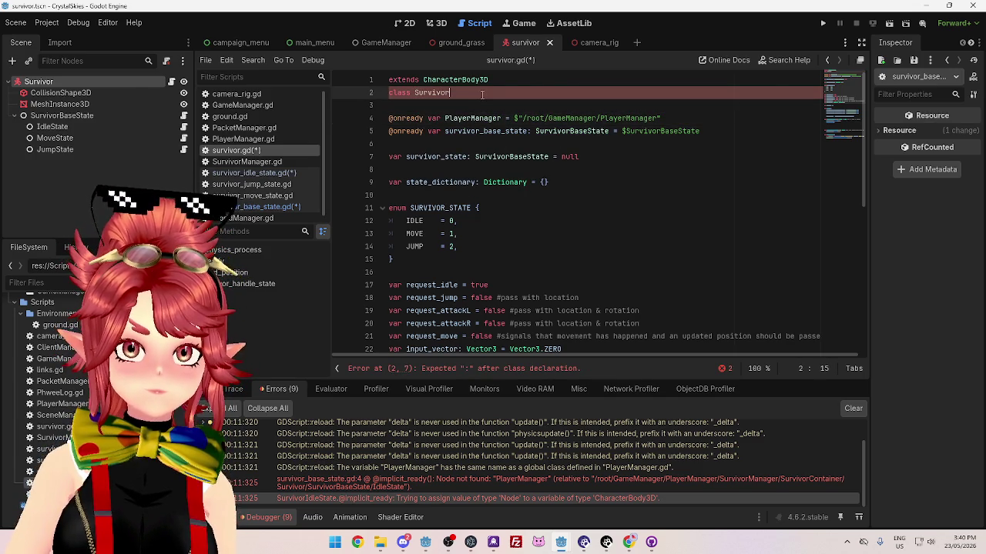
{"action": "key", "text": "Left"}
{"action": "key", "text": "Left"}
{"action": "key", "text": "Left"}
{"action": "key", "text": "Left"}
{"action": "key", "text": "Left"}
{"action": "key", "text": "Left"}
{"action": "type", "text": "_name"}
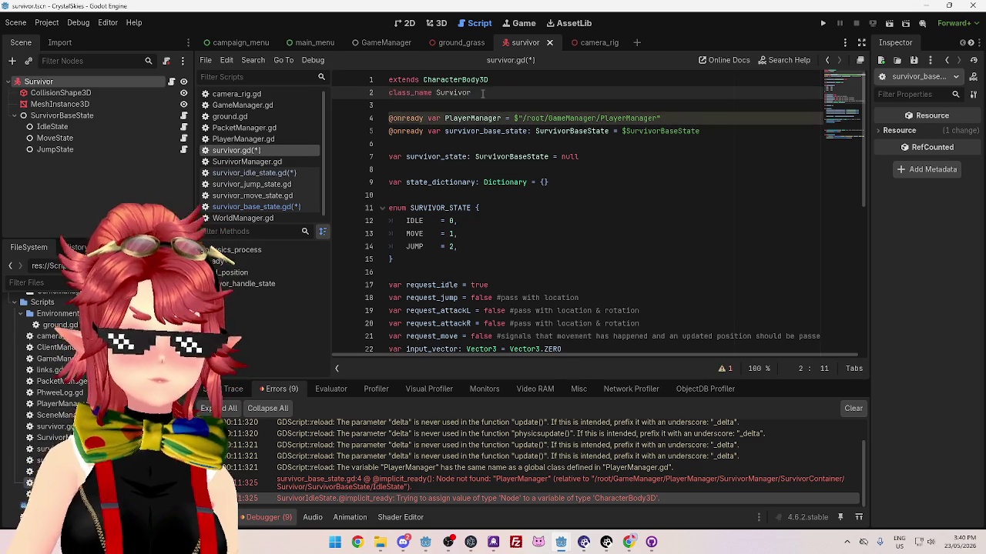
{"action": "left_click_drag", "start_coordinate": [435, 93], "coordinate": [465, 93]}
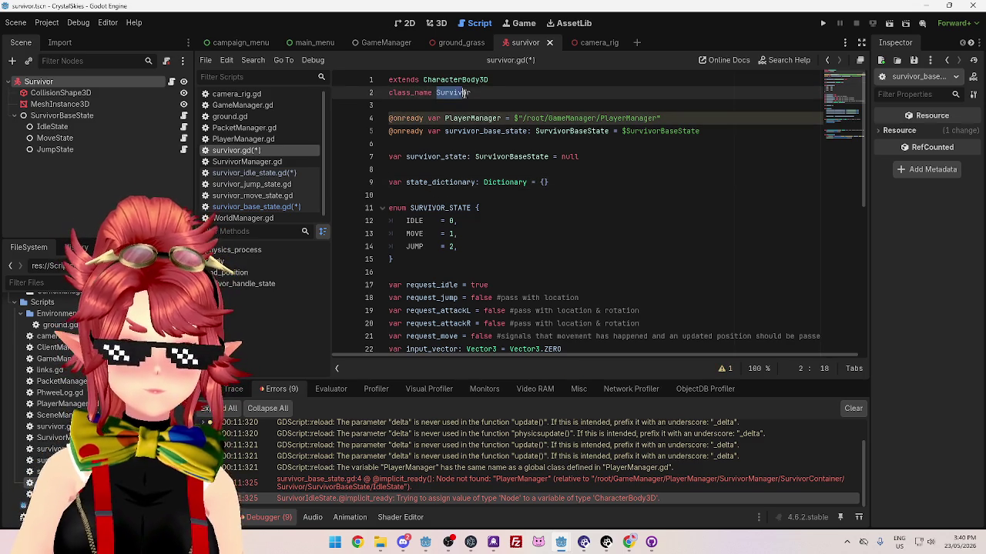
{"action": "left_click", "coordinate": [247, 173]}
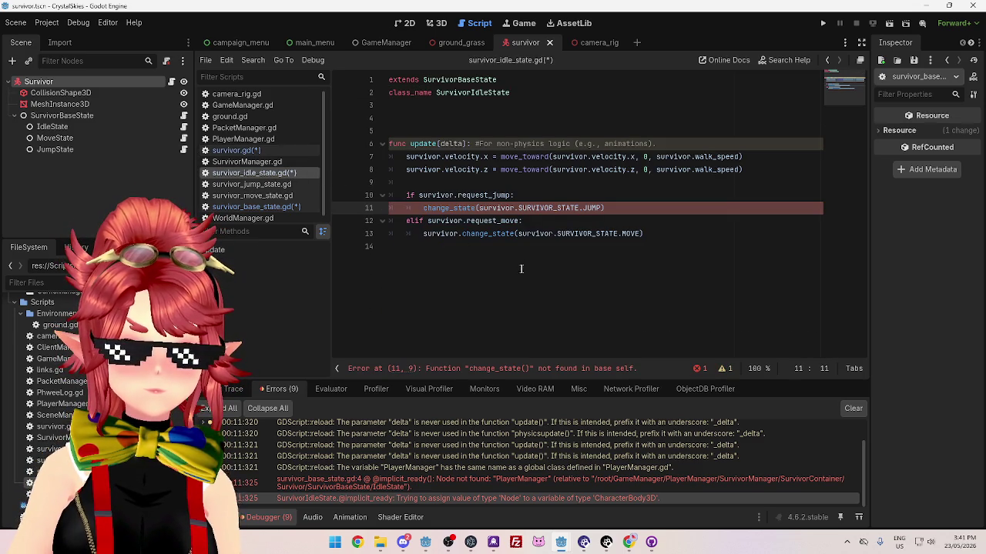
In survivor_base_state.gd, retype change_state's state parameter hint on line 20 as Survivor
{"action": "left_click", "coordinate": [259, 207]}
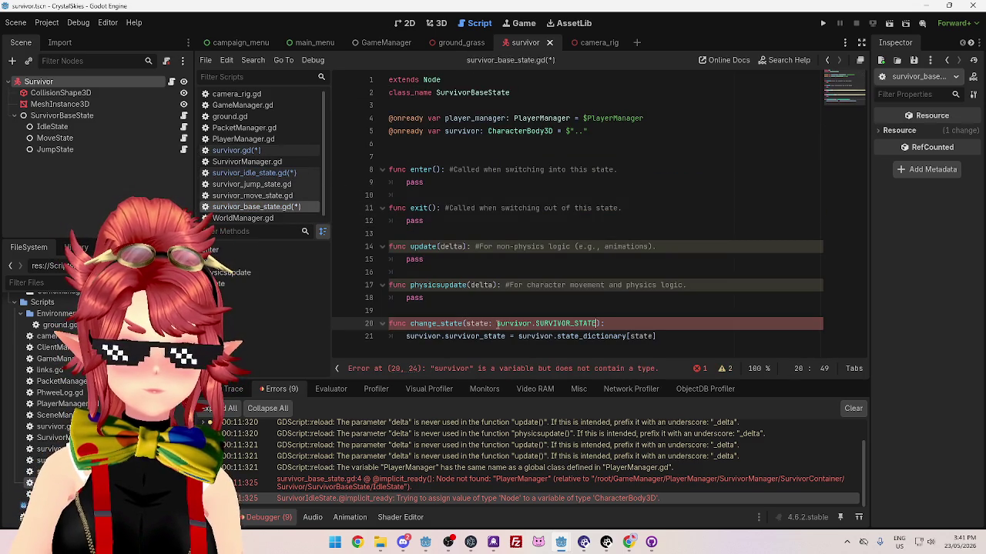
{"action": "left_click_drag", "start_coordinate": [496, 323], "coordinate": [532, 324]}
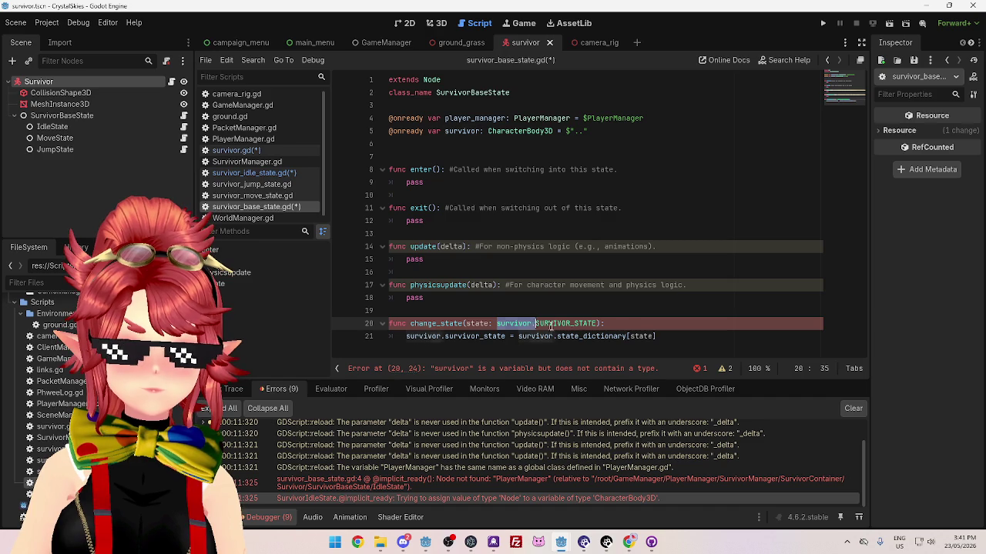
{"action": "type", "text": "Survivor"}
{"action": "left_click", "coordinate": [579, 339]}
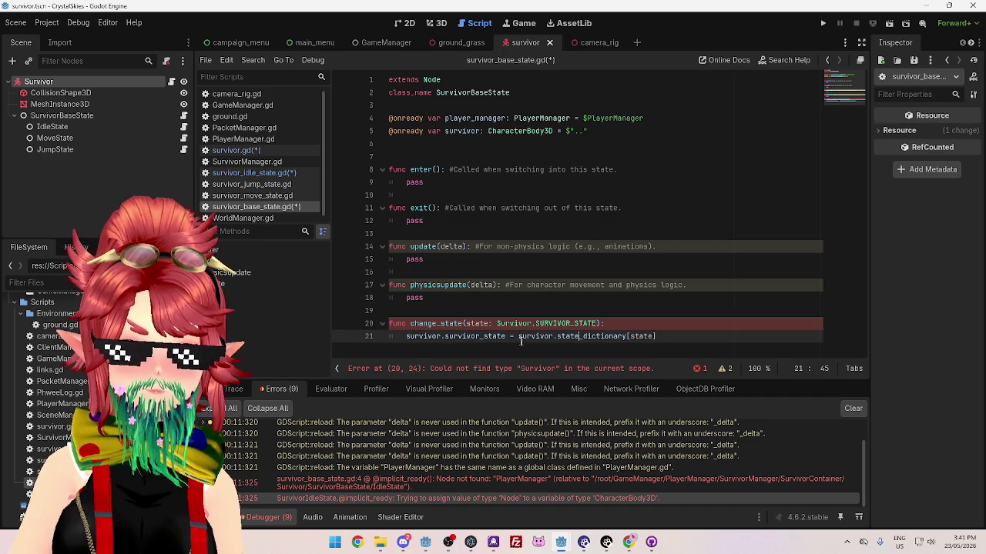
{"action": "mouse_move", "coordinate": [520, 342]}
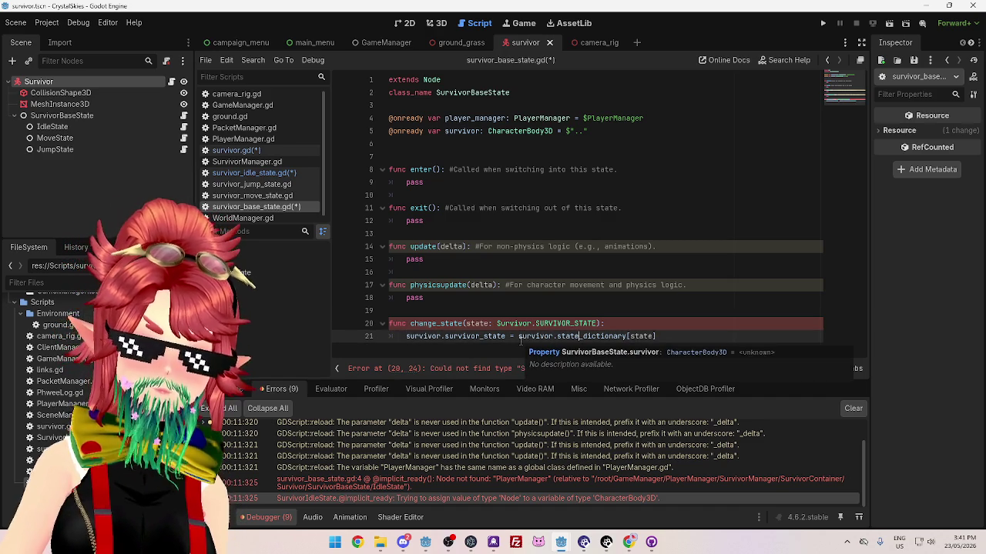
{"action": "left_click_drag", "start_coordinate": [519, 337], "coordinate": [554, 338]}
{"action": "type", "text": "Survivor"}
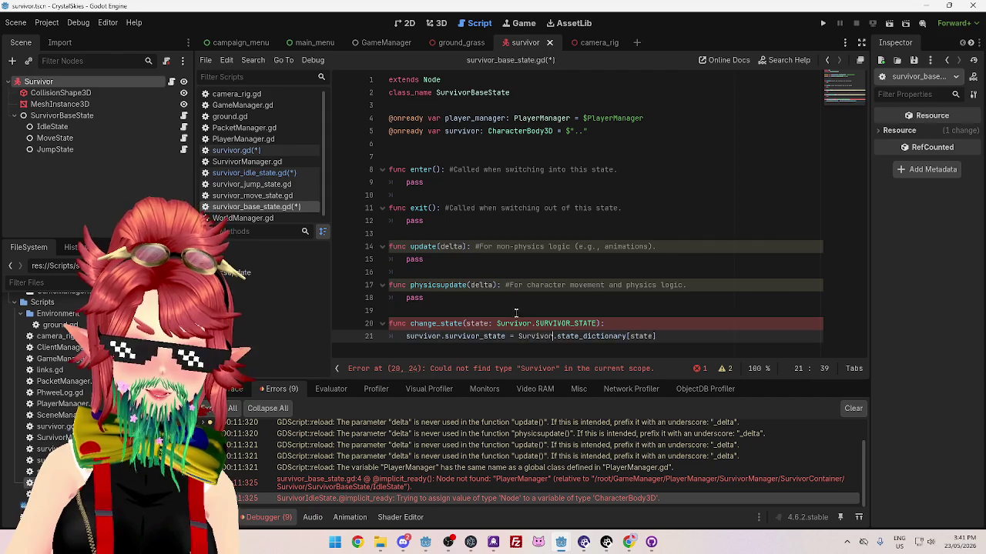
{"action": "key", "text": "Home"}
{"action": "key", "text": "Up"}
{"action": "key", "text": "Up"}
{"action": "key", "text": "ctrl+z"}
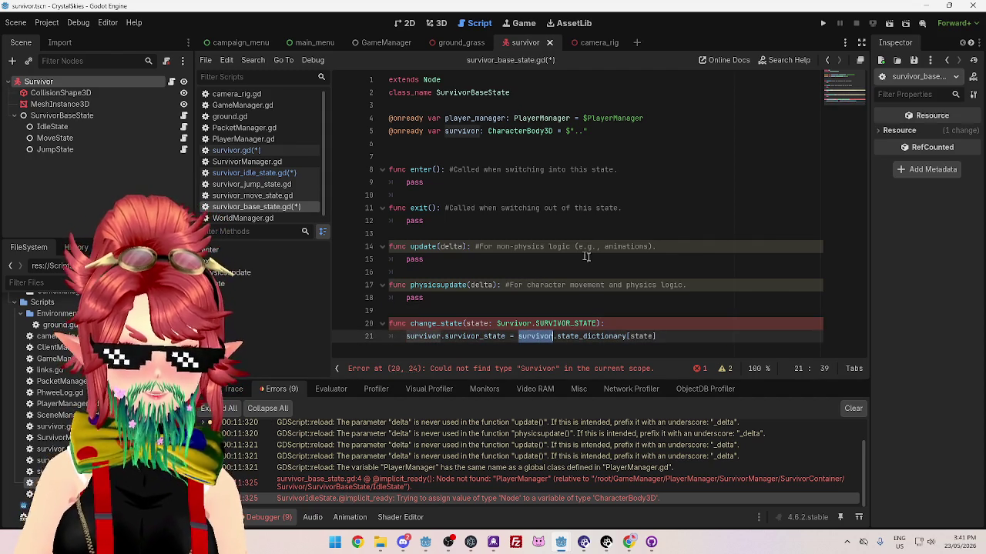
{"action": "left_click", "coordinate": [515, 323]}
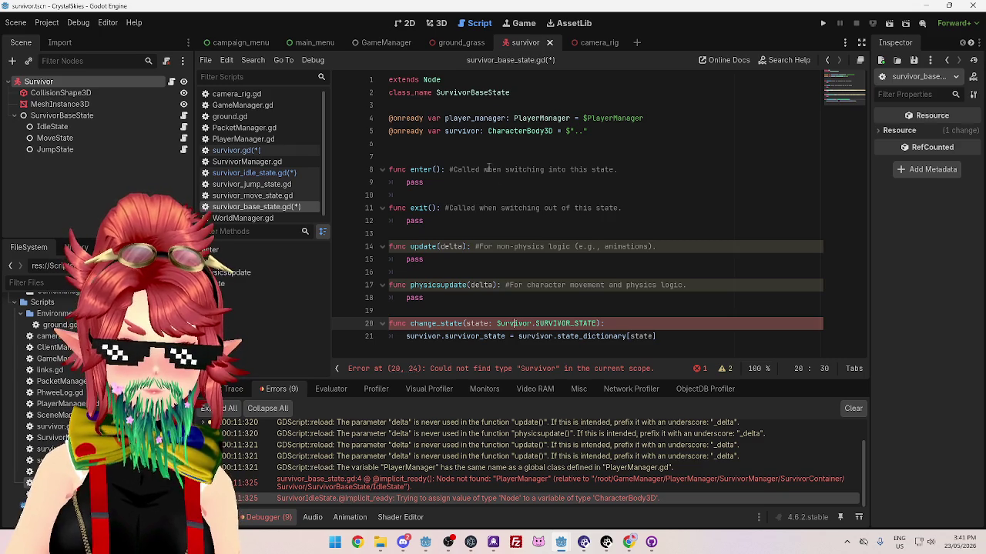
Change the survivor variable's type on line 5 from CharacterBody3D to Survivor and save all scripts
{"action": "left_click", "coordinate": [485, 133]}
{"action": "left_click", "coordinate": [477, 145]}
{"action": "left_click_drag", "start_coordinate": [488, 131], "coordinate": [553, 131]}
{"action": "type", "text": "Survivor"}
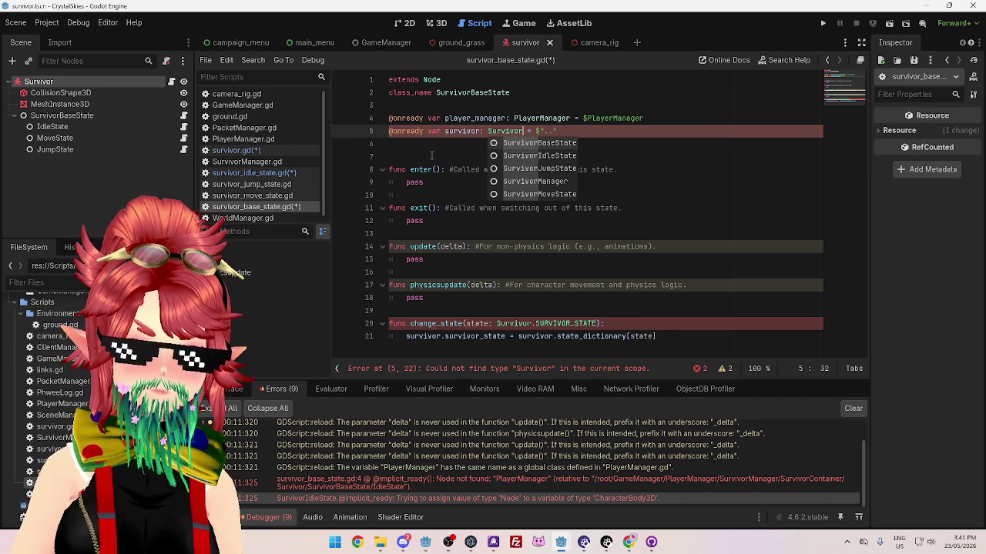
{"action": "key", "text": "Escape"}
{"action": "left_click", "coordinate": [285, 151]}
{"action": "key", "text": "ctrl+s"}
Recheck the Survivor hints on lines 5 and 21, then switch to survivor_idle_state.gd
{"action": "left_click", "coordinate": [277, 207]}
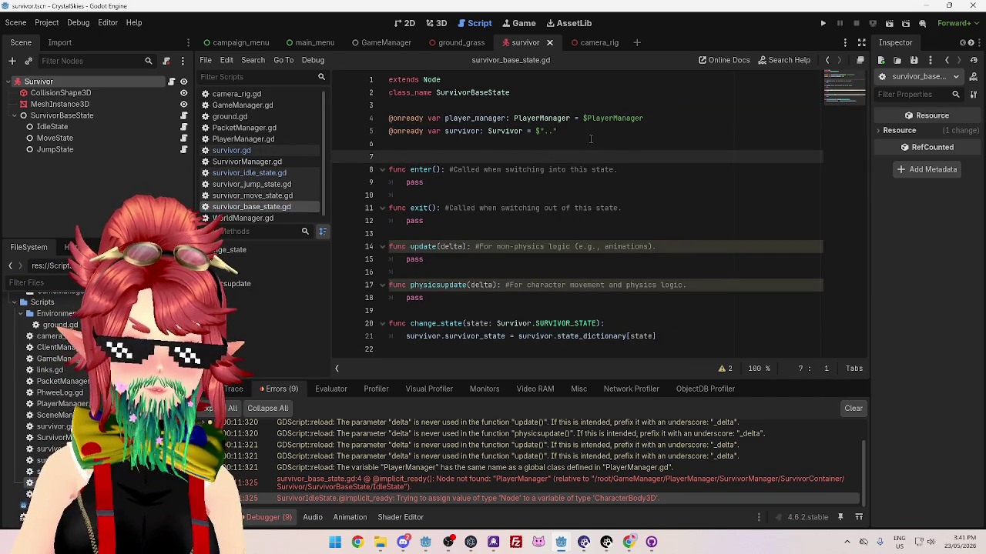
{"action": "left_click", "coordinate": [526, 194]}
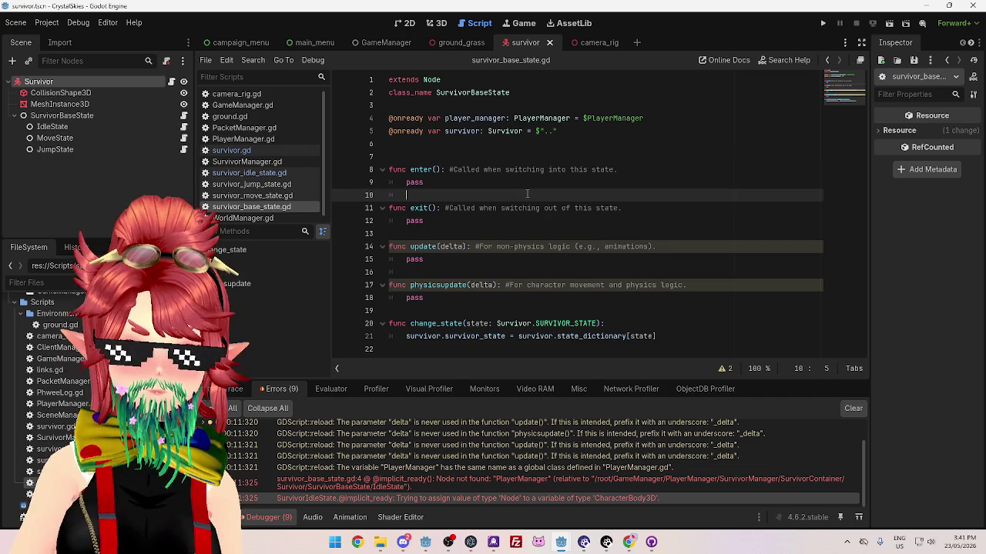
{"action": "double_click", "coordinate": [490, 132]}
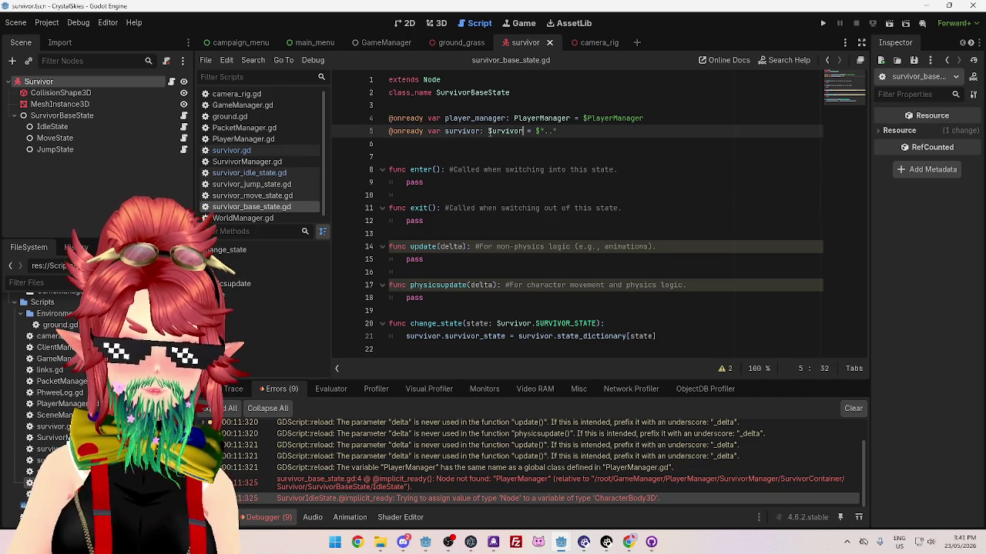
{"action": "left_click_drag", "start_coordinate": [488, 132], "coordinate": [526, 131]}
{"action": "double_click", "coordinate": [422, 337]}
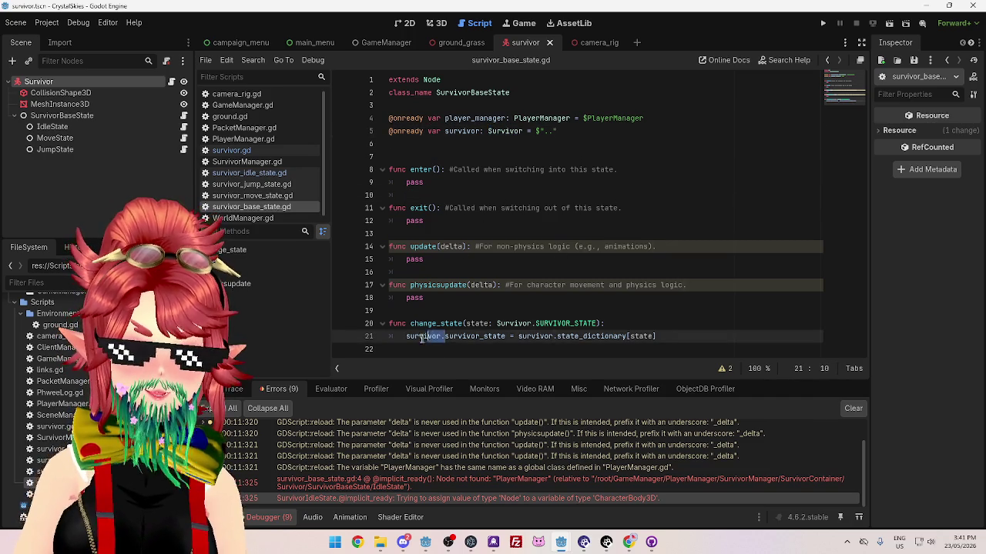
{"action": "key", "text": "Delete"}
{"action": "key", "text": "Delete"}
{"action": "left_click", "coordinate": [536, 286]}
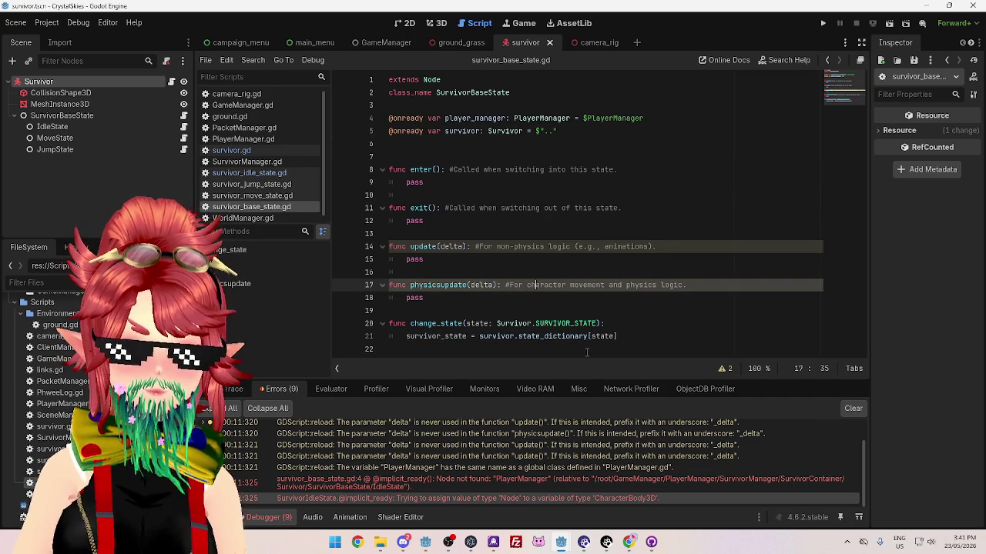
{"action": "key", "text": "ctrl+z"}
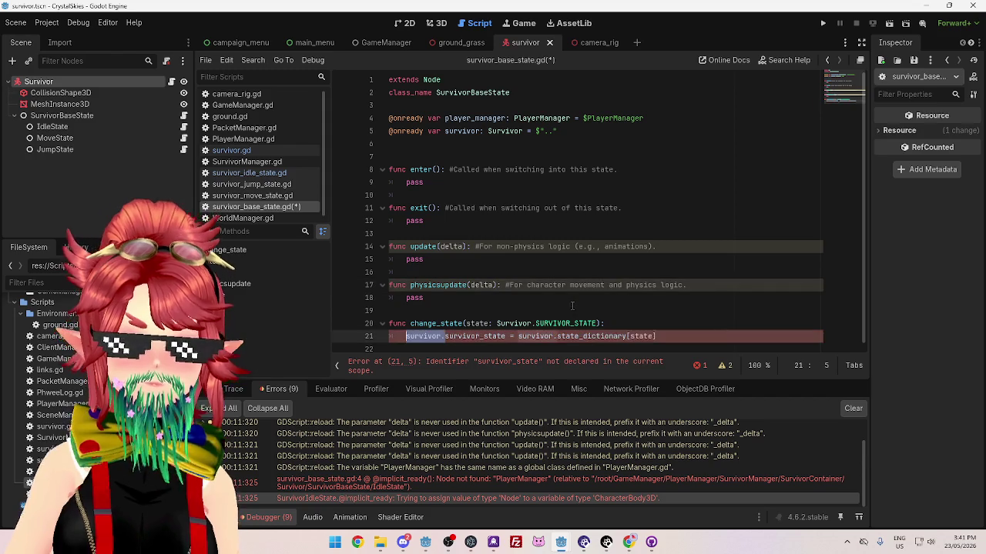
{"action": "left_click", "coordinate": [636, 267]}
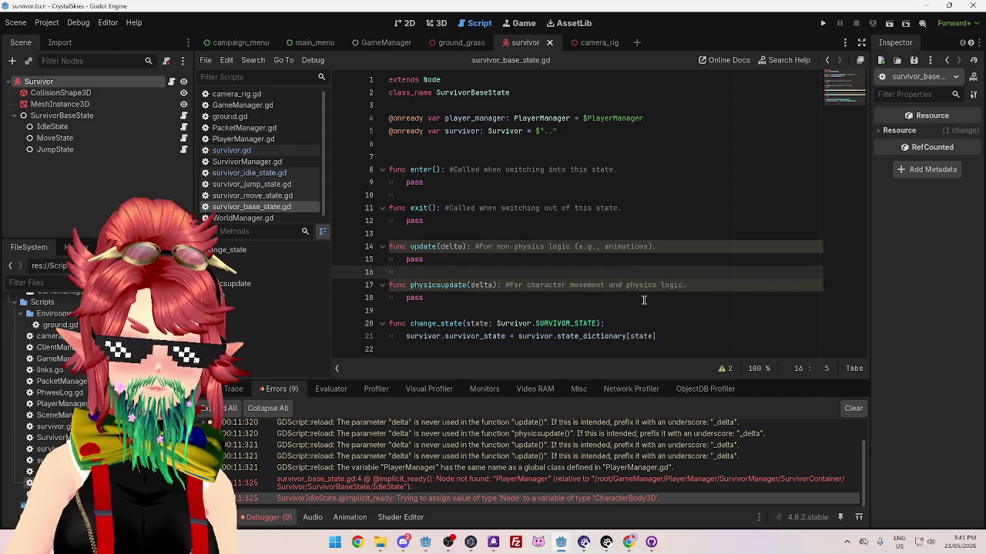
{"action": "left_click", "coordinate": [262, 173]}
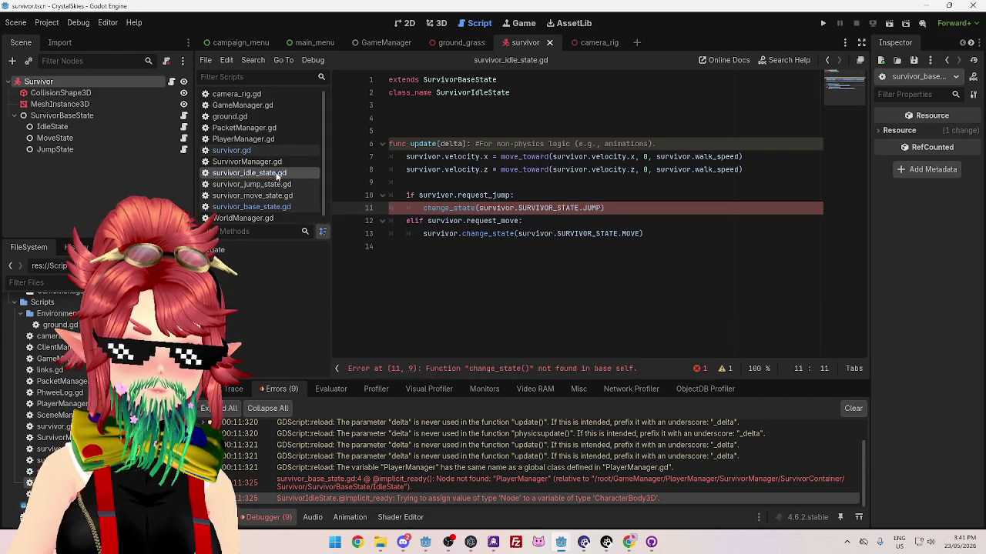
Make the idle state's JUMP call pass Survivor.SURVIVOR_STATE.JUMP
{"action": "left_click", "coordinate": [464, 234]}
{"action": "left_click_drag", "start_coordinate": [457, 237], "coordinate": [517, 208]}
{"action": "key", "text": "Delete"}
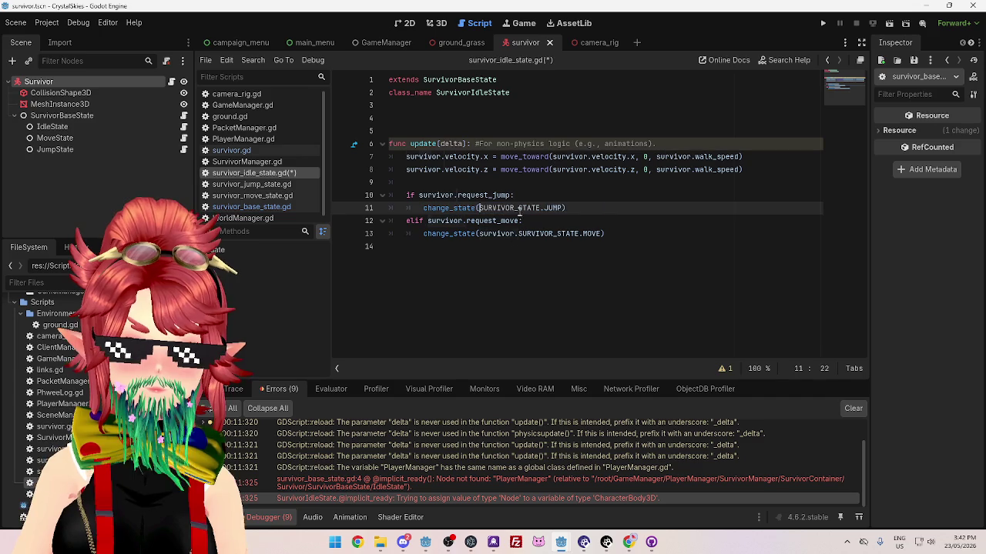
{"action": "key", "text": "Delete"}
{"action": "left_click", "coordinate": [515, 248]}
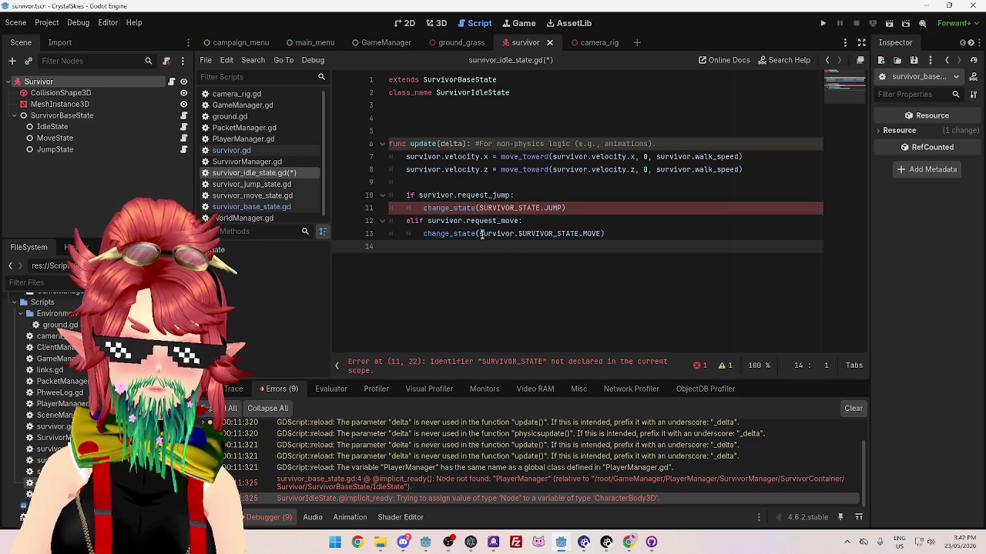
{"action": "left_click", "coordinate": [479, 208]}
{"action": "key", "text": "ctrl+z"}
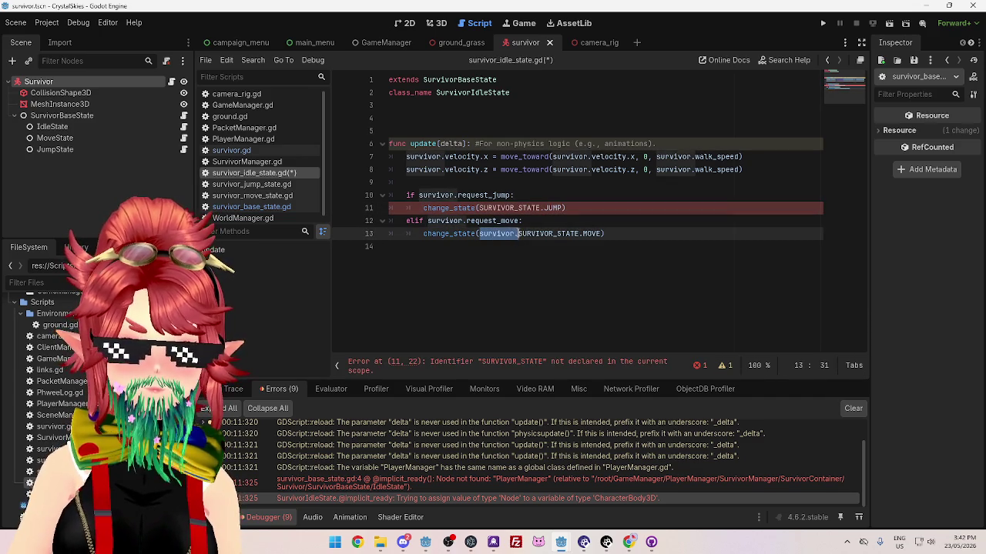
{"action": "key", "text": "ctrl+c"}
{"action": "left_click", "coordinate": [479, 208]}
{"action": "key", "text": "ctrl+v"}
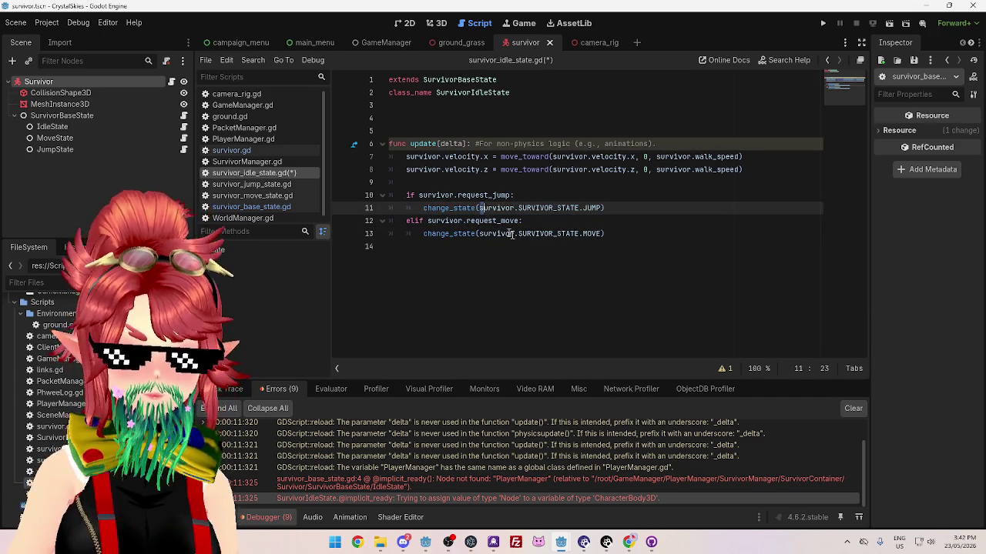
{"action": "type", "text": "S"}
Make the MOVE call pass Survivor.SURVIVOR_STATE.MOVE and save the idle state script
{"action": "left_click", "coordinate": [485, 233]}
{"action": "key", "text": "BackSpace"}
{"action": "type", "text": "S"}
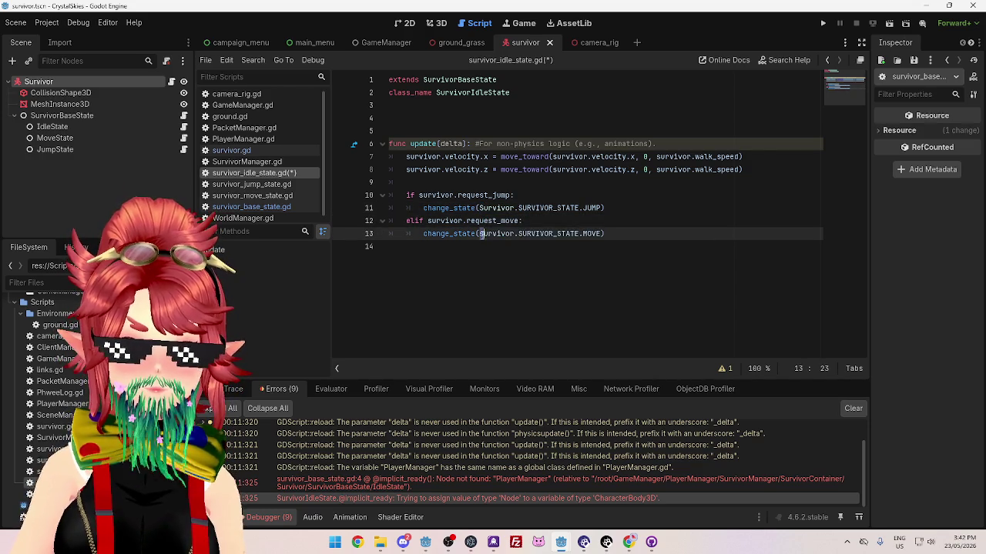
{"action": "left_click", "coordinate": [630, 282]}
{"action": "key", "text": "ctrl+s"}
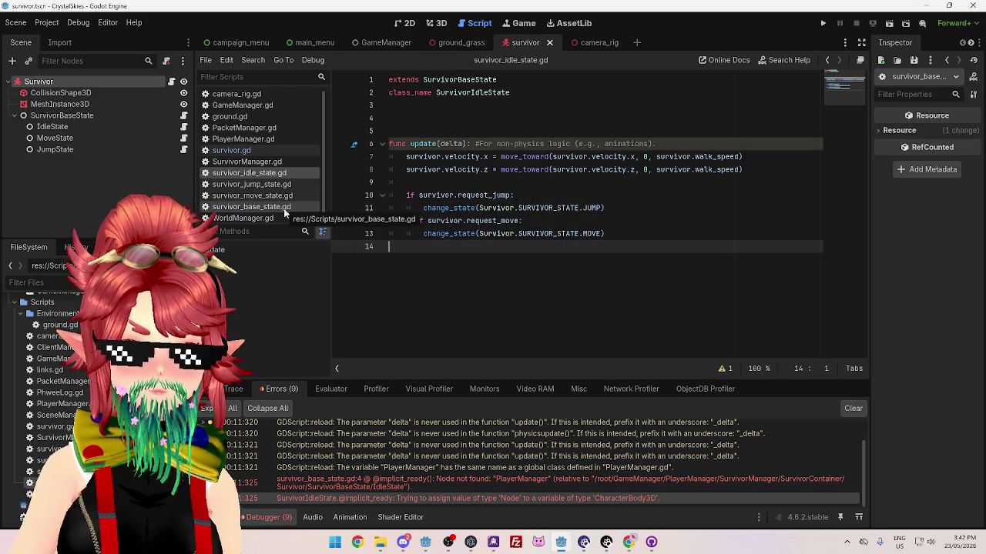
Browse the base, idle, jump and move state scripts in the script list
{"action": "left_click", "coordinate": [283, 208]}
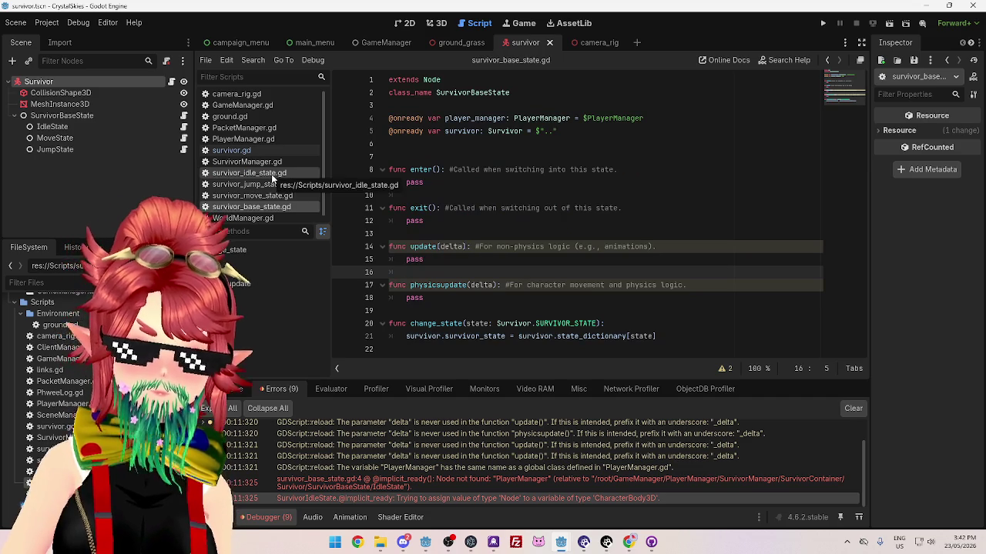
{"action": "left_click", "coordinate": [271, 179]}
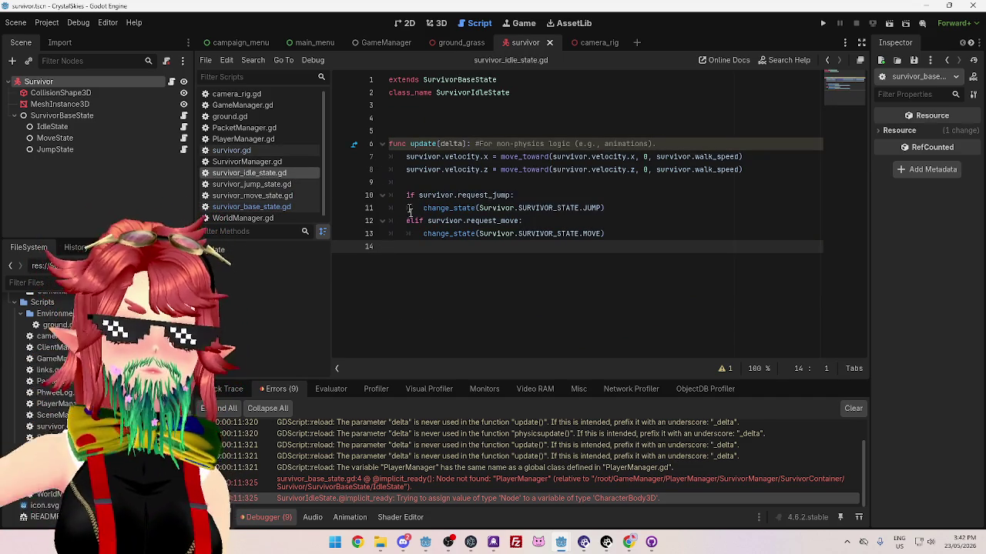
{"action": "left_click", "coordinate": [275, 208]}
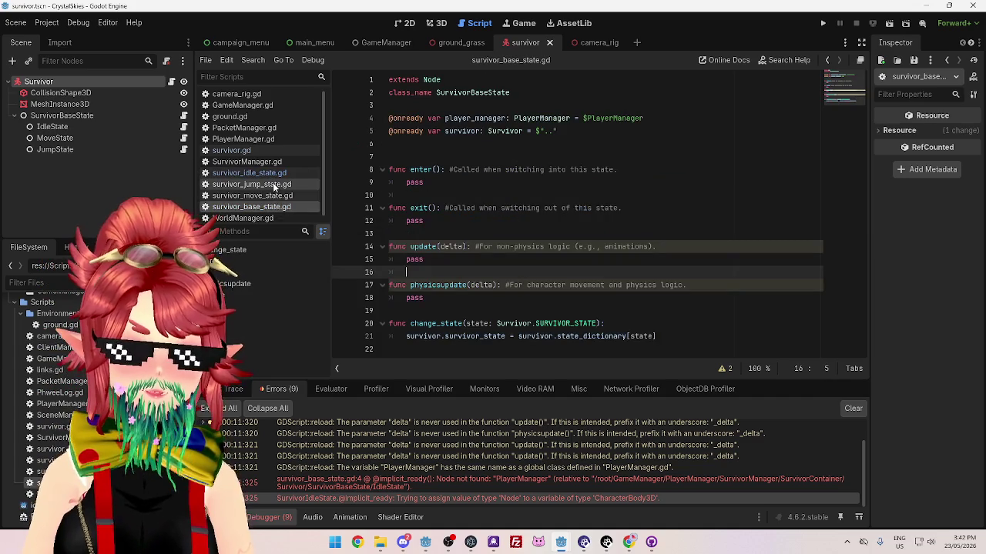
{"action": "left_click", "coordinate": [275, 185]}
{"action": "left_click", "coordinate": [280, 198]}
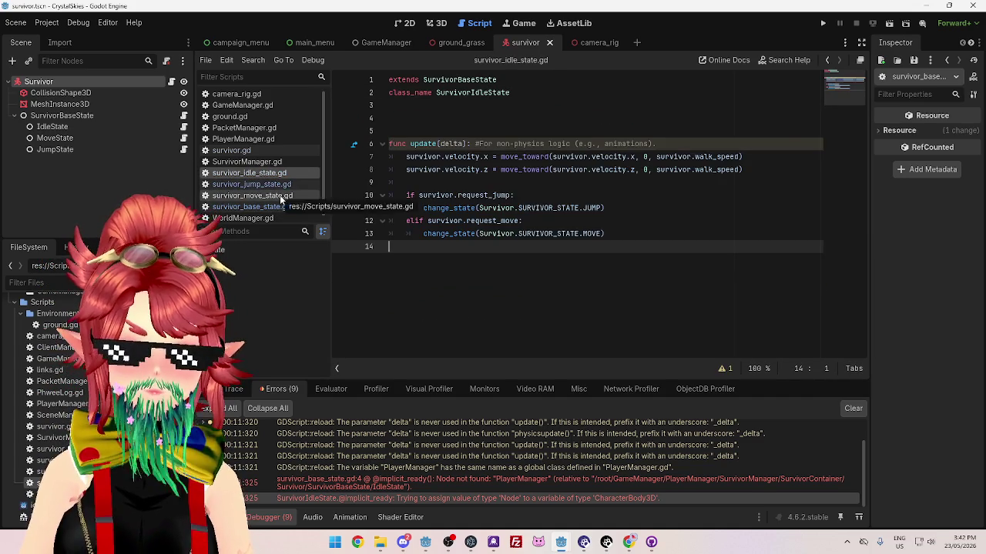
Try removing the survivor prefixes in survivor_move_state.gd, then undo those edits
{"action": "left_click_drag", "start_coordinate": [457, 233], "coordinate": [499, 233]}
{"action": "key", "text": "BackSpace"}
{"action": "left_click_drag", "start_coordinate": [419, 221], "coordinate": [456, 221]}
{"action": "key", "text": "BackSpace"}
{"action": "key", "text": "Delete"}
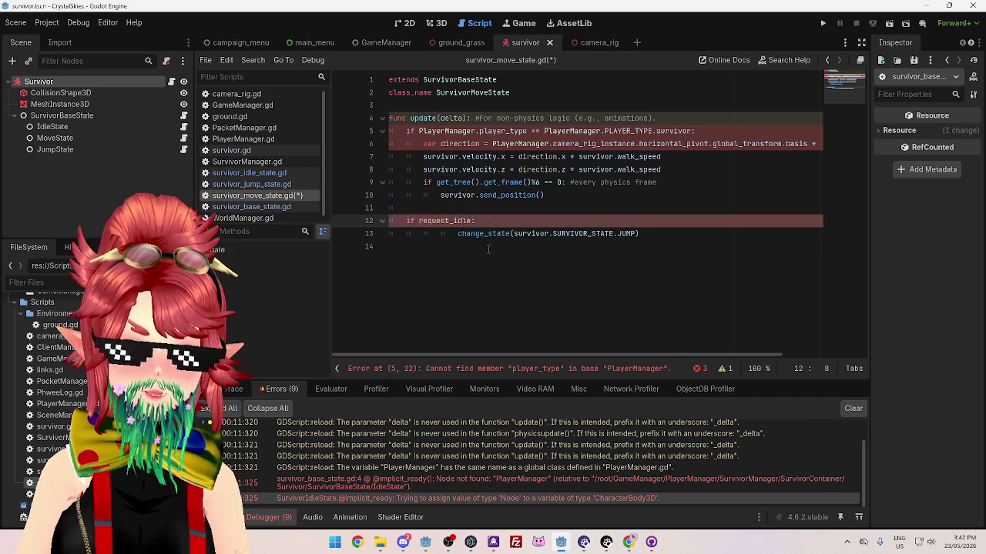
{"action": "key", "text": "ctrl+z"}
{"action": "key", "text": "ctrl+z"}
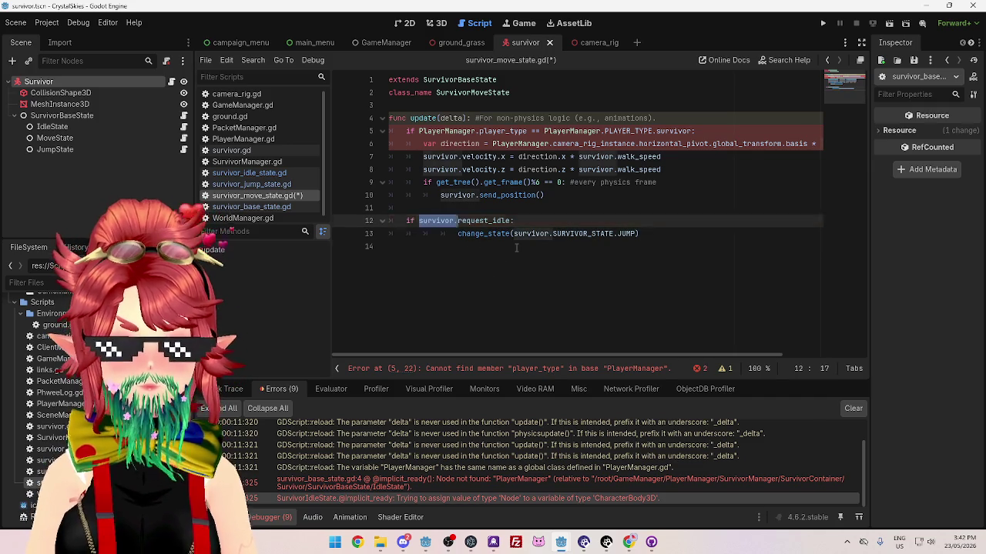
{"action": "left_click", "coordinate": [512, 250]}
{"action": "left_click_drag", "start_coordinate": [513, 234], "coordinate": [551, 233]}
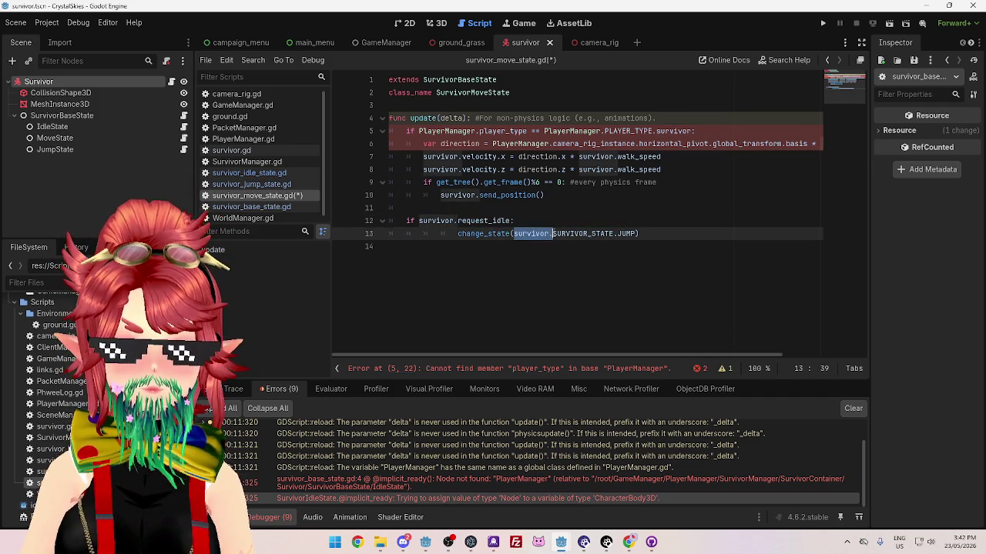
{"action": "key", "text": "BackSpace"}
{"action": "left_click", "coordinate": [552, 271]}
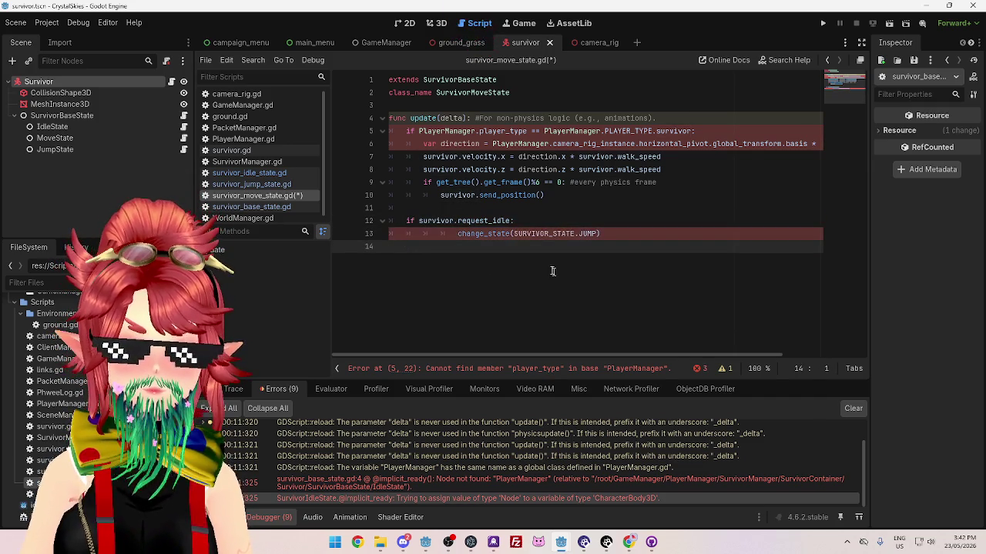
{"action": "key", "text": "ctrl+z"}
Change line 12's idle check to lowercase survivor.request_idle
{"action": "left_click", "coordinate": [514, 233]}
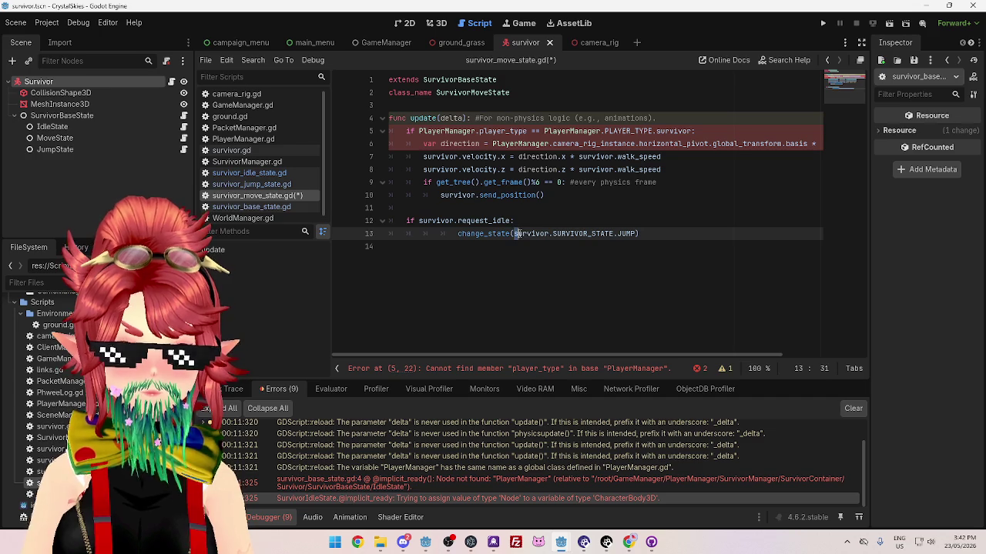
{"action": "left_click", "coordinate": [419, 221]}
{"action": "type", "text": "S"}
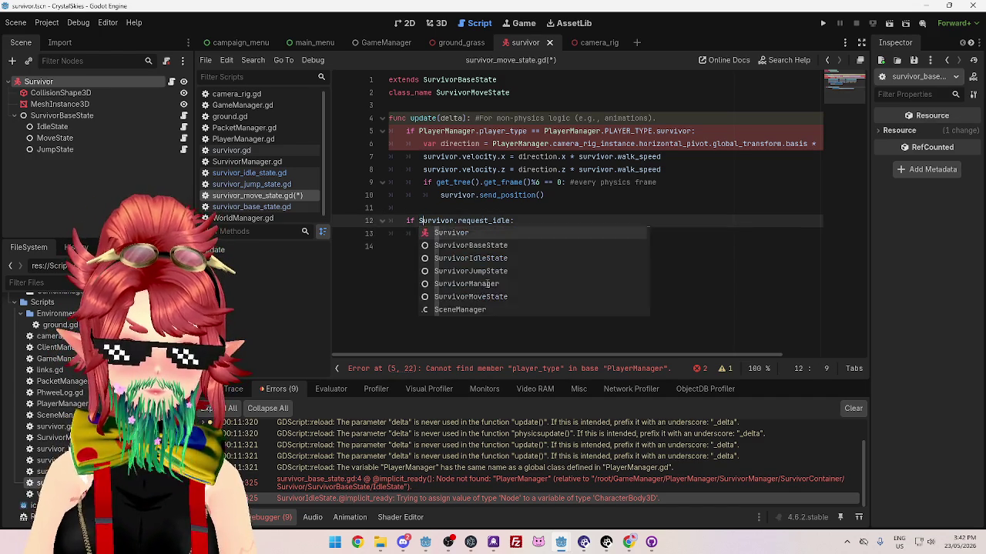
{"action": "left_click", "coordinate": [463, 194]}
{"action": "left_click", "coordinate": [519, 233]}
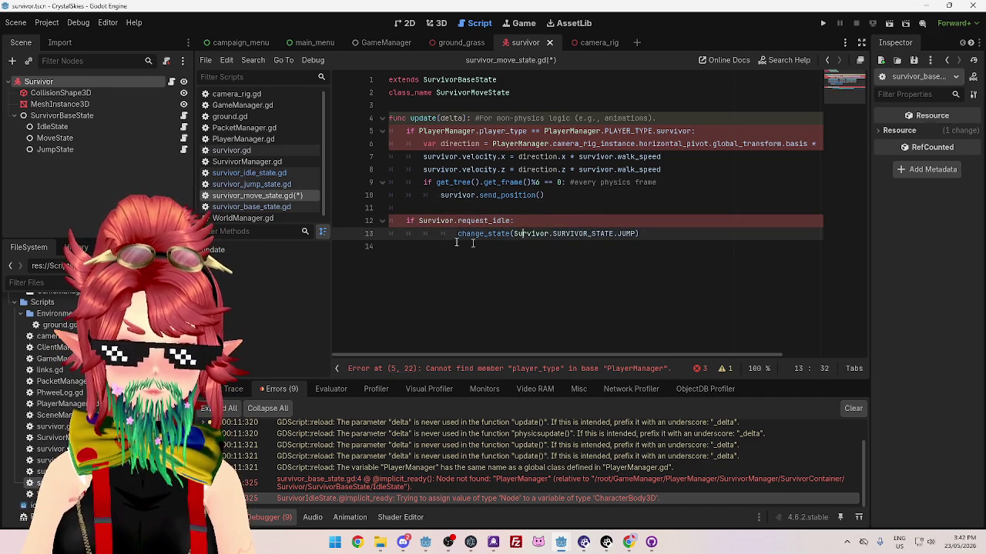
{"action": "left_click", "coordinate": [421, 221]}
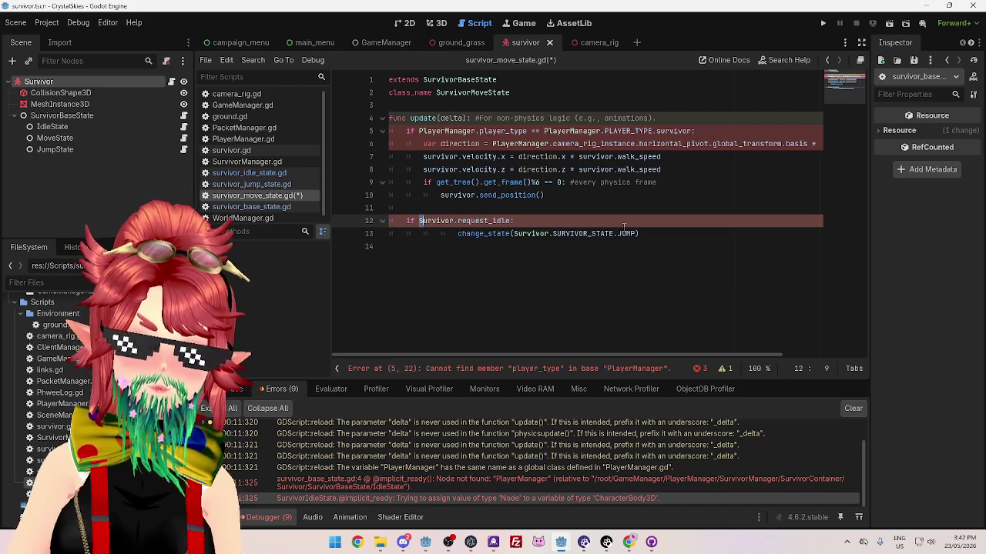
{"action": "key", "text": "Delete"}
{"action": "type", "text": "s"}
{"action": "left_click", "coordinate": [597, 203]}
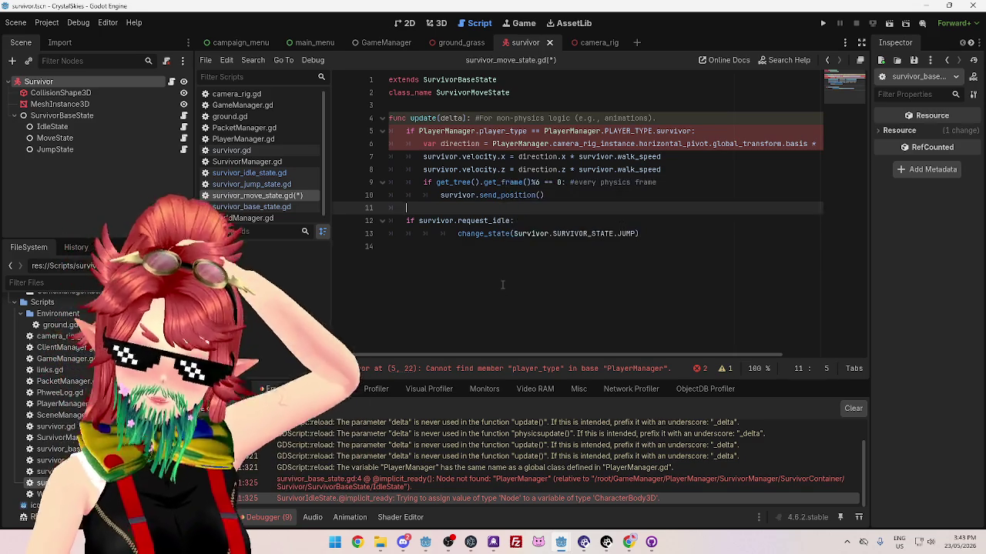
{"action": "left_click", "coordinate": [503, 285]}
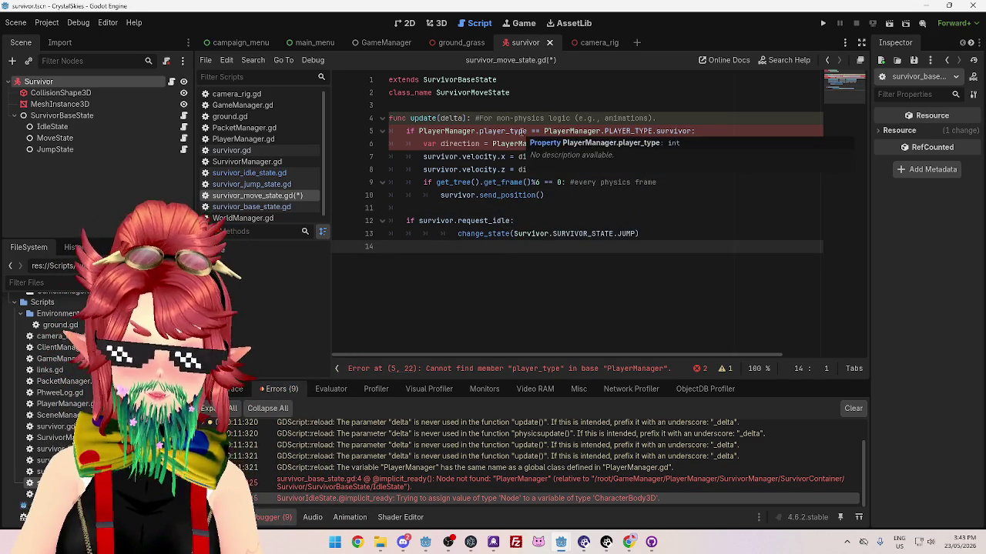
Inspect line 5's player_type declaration and compare it with the base and idle state scripts
{"action": "left_click", "coordinate": [523, 131]}
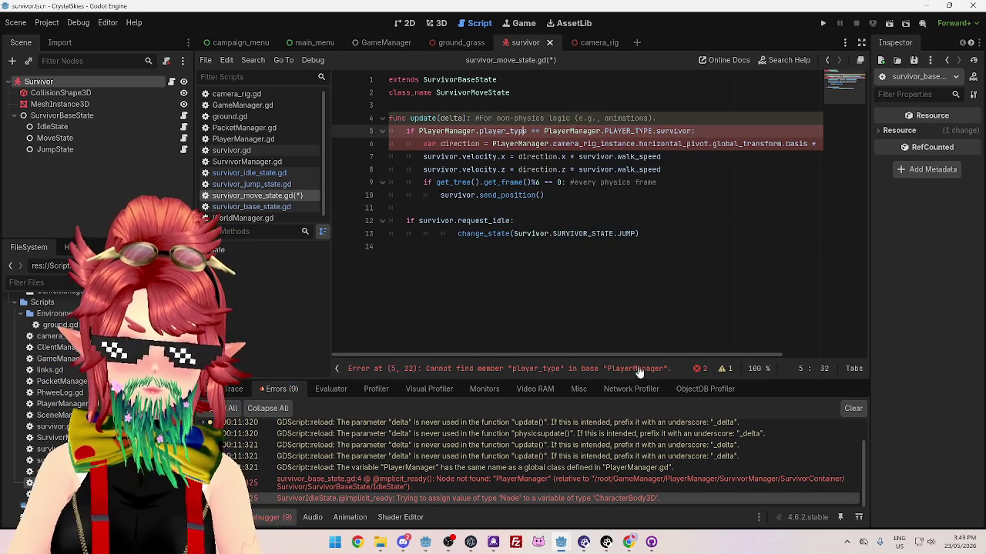
{"action": "scroll", "coordinate": [627, 356], "scroll_direction": "right", "scroll_amount": 3}
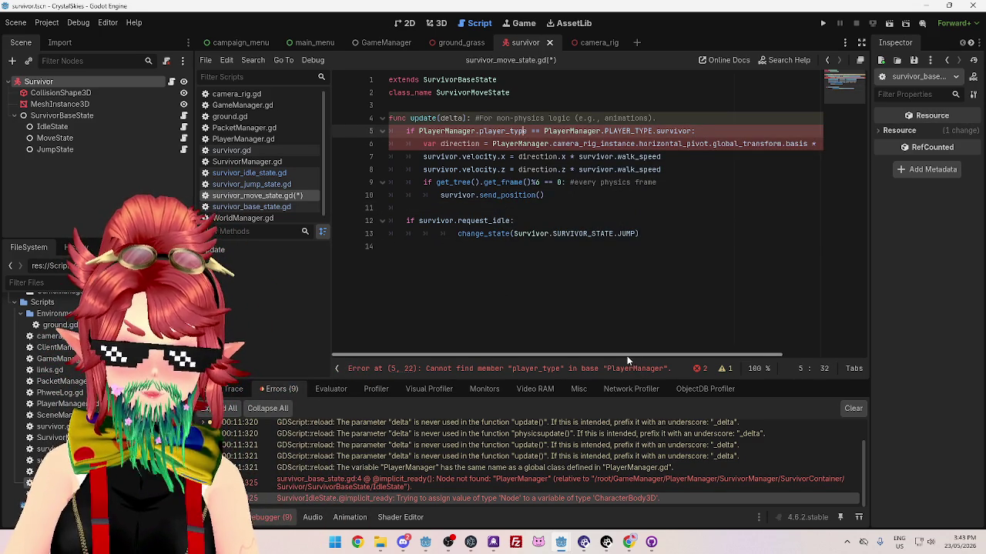
{"action": "scroll", "coordinate": [606, 343], "scroll_direction": "left", "scroll_amount": 3}
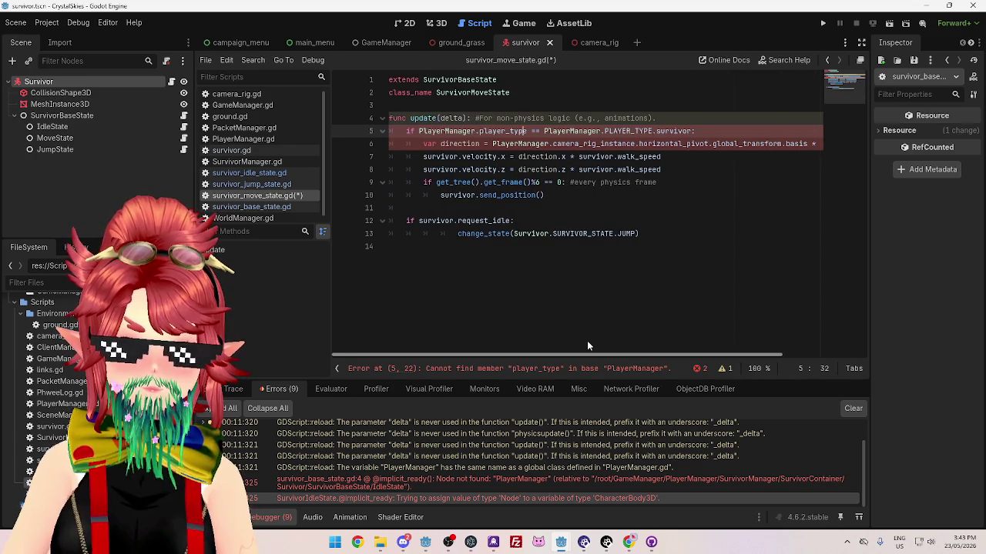
{"action": "mouse_move", "coordinate": [458, 131]}
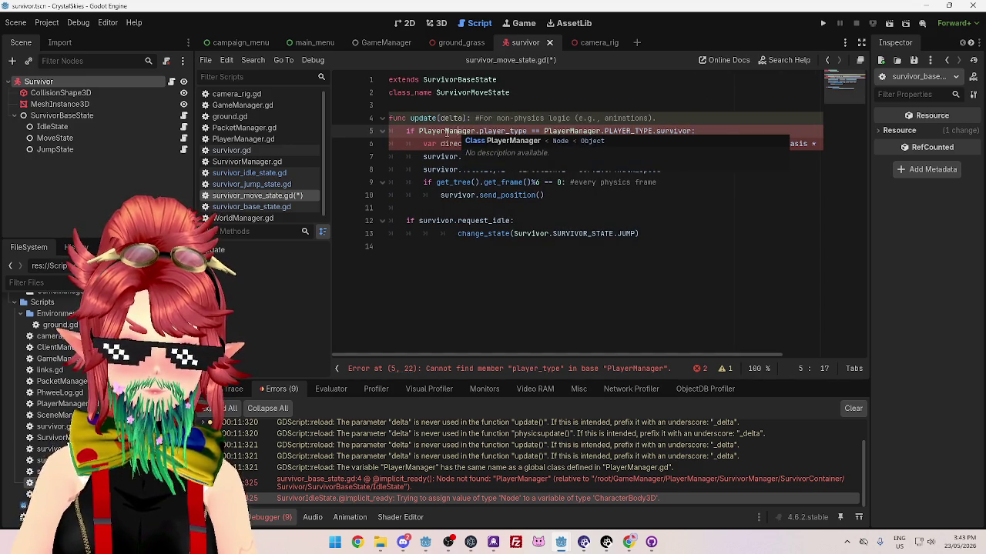
{"action": "left_click", "coordinate": [268, 208]}
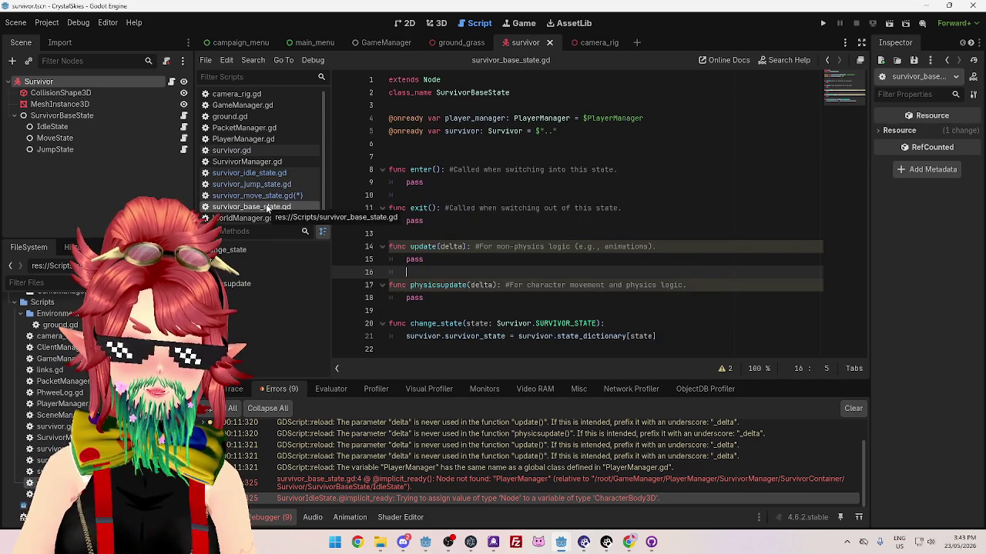
{"action": "left_click", "coordinate": [255, 173]}
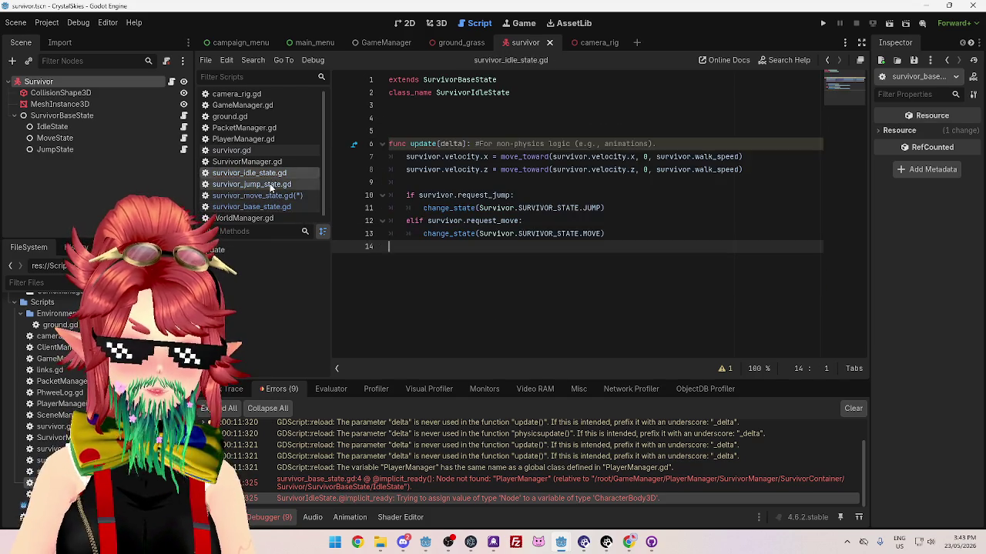
{"action": "left_click", "coordinate": [271, 197]}
Replace PlayerManager with player_manager on lines 5 and 6 and save the move state script
{"action": "double_click", "coordinate": [447, 131]}
{"action": "type", "text": "player_manager"}
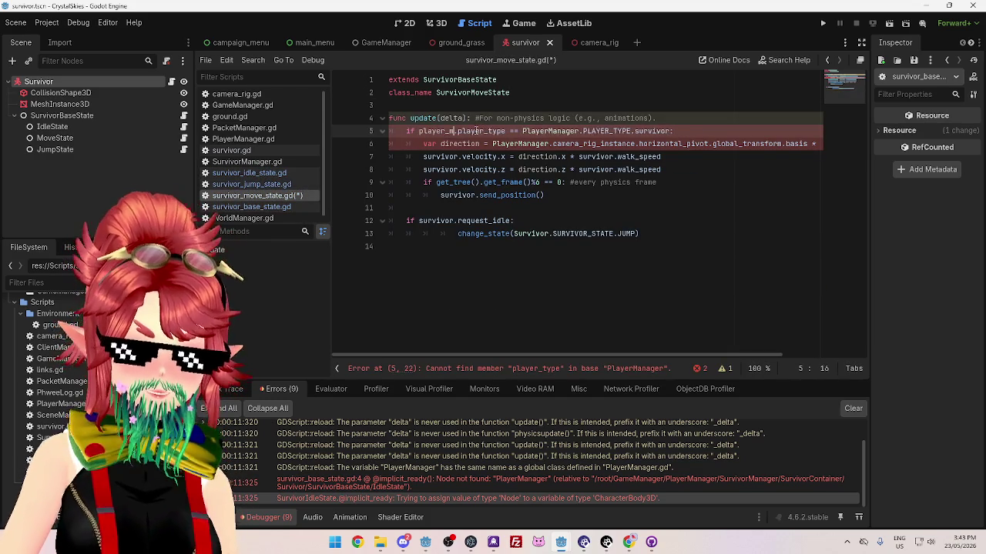
{"action": "left_click_drag", "start_coordinate": [419, 131], "coordinate": [481, 131]}
{"action": "key", "text": "ctrl+c"}
{"action": "left_click_drag", "start_coordinate": [548, 131], "coordinate": [607, 131]}
{"action": "left_click", "coordinate": [527, 144]}
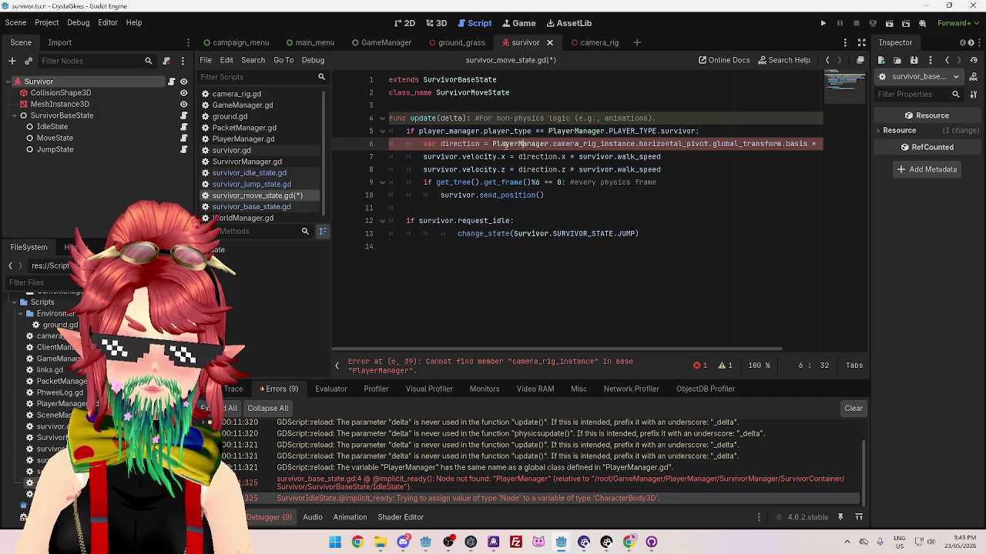
{"action": "left_click_drag", "start_coordinate": [541, 144], "coordinate": [549, 144]}
{"action": "key", "text": "ctrl+v"}
{"action": "left_click", "coordinate": [593, 169]}
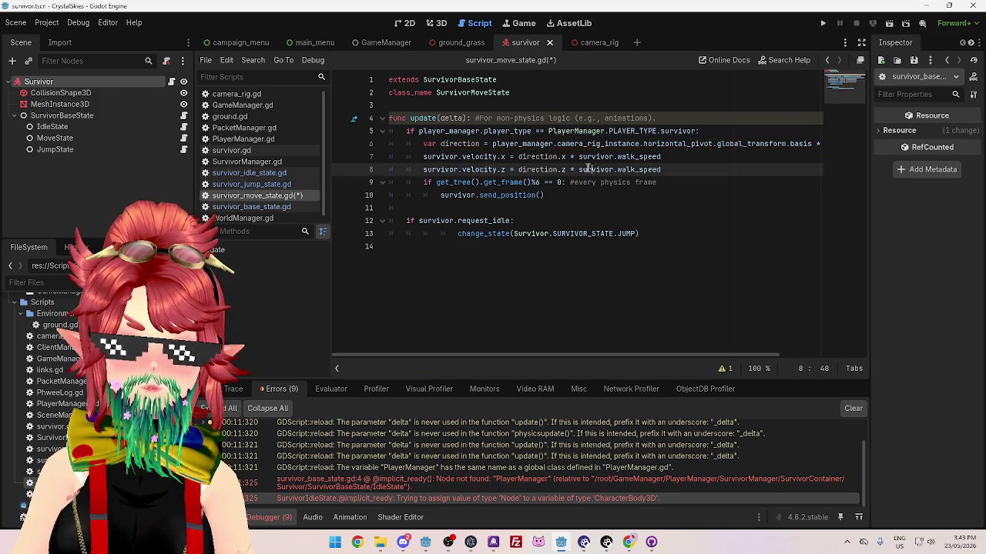
{"action": "key", "text": "ctrl+s"}
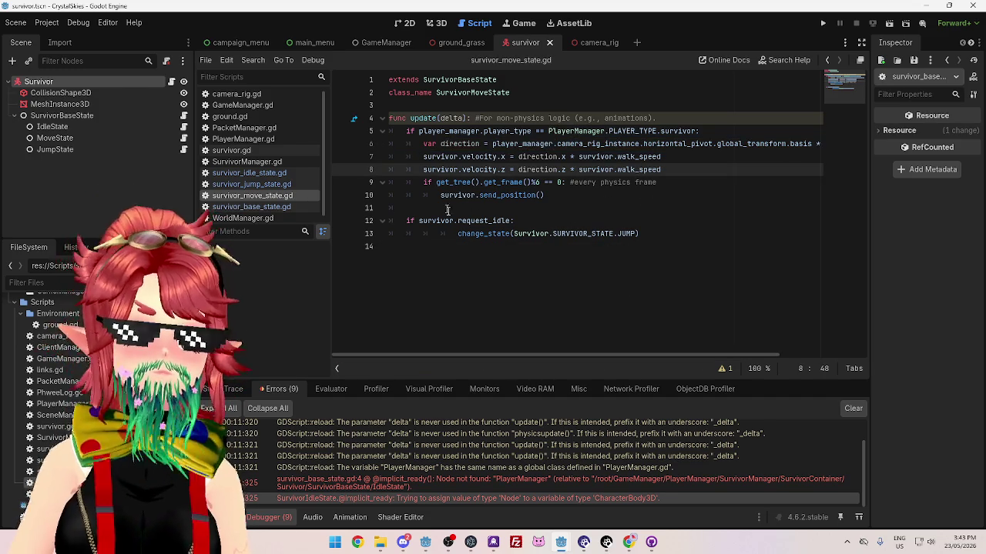
Compare survivor_base_state.gd's change_state function and its state parameter with the idle state script
{"action": "mouse_move", "coordinate": [493, 192]}
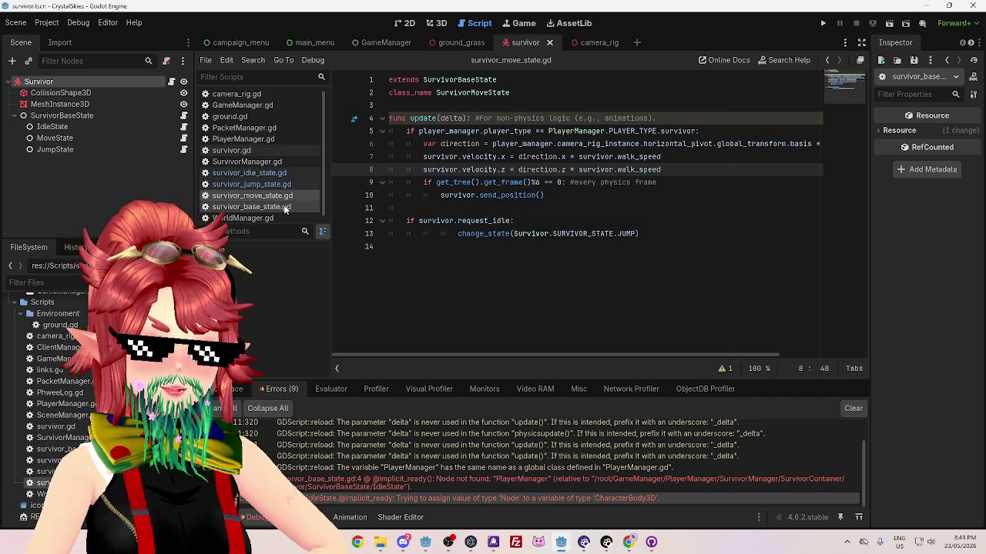
{"action": "left_click", "coordinate": [251, 207]}
{"action": "left_click", "coordinate": [706, 328]}
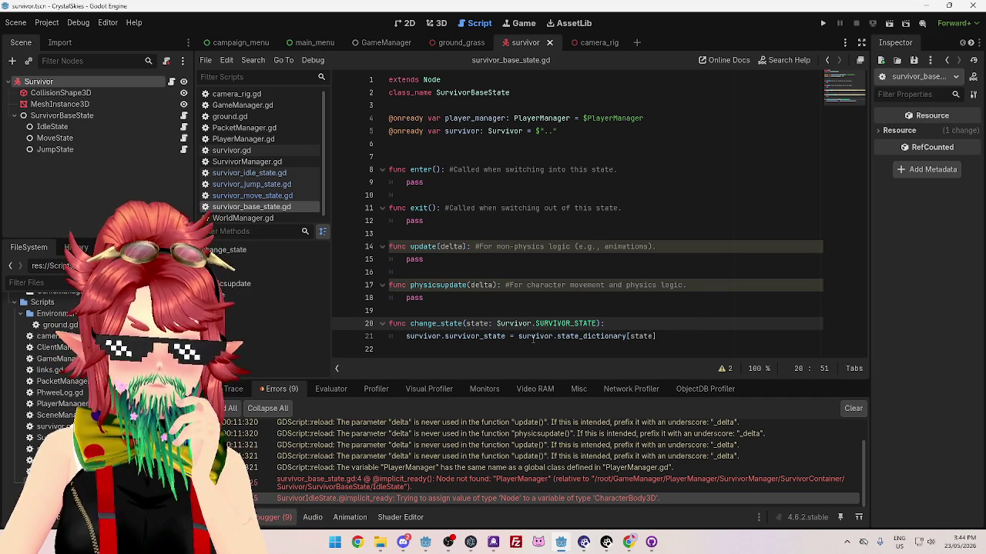
{"action": "left_click", "coordinate": [258, 174]}
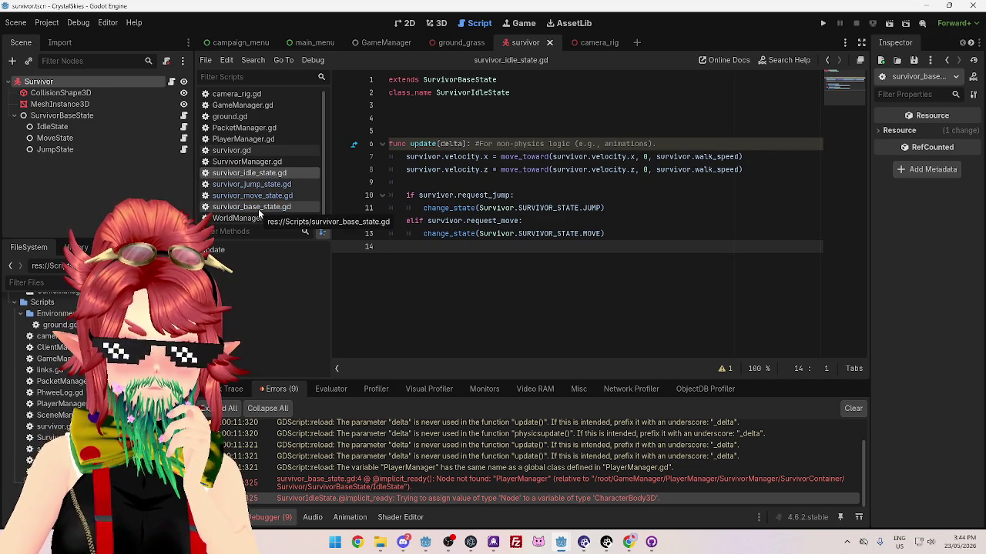
{"action": "left_click", "coordinate": [258, 213]}
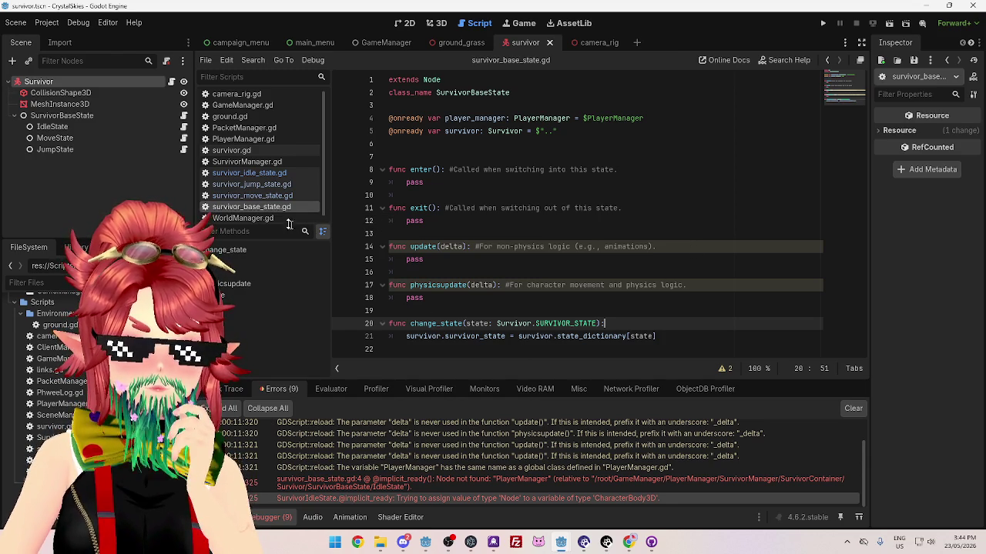
{"action": "left_click", "coordinate": [262, 174]}
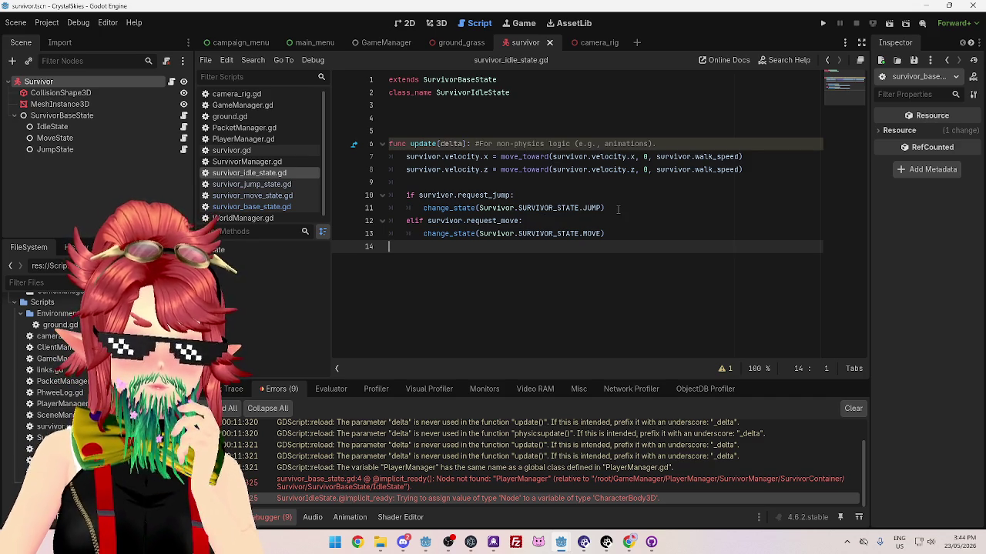
{"action": "left_click", "coordinate": [254, 208]}
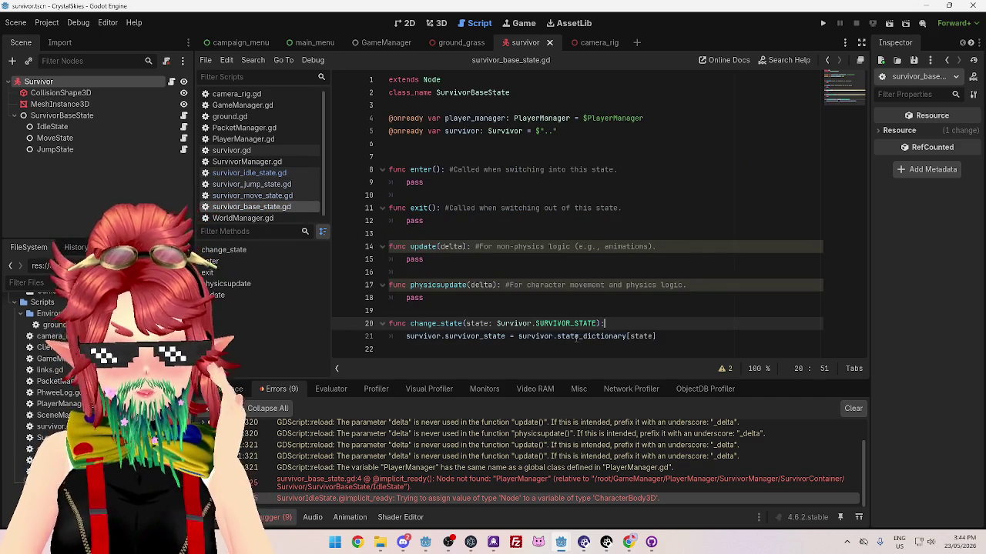
{"action": "left_click", "coordinate": [675, 341]}
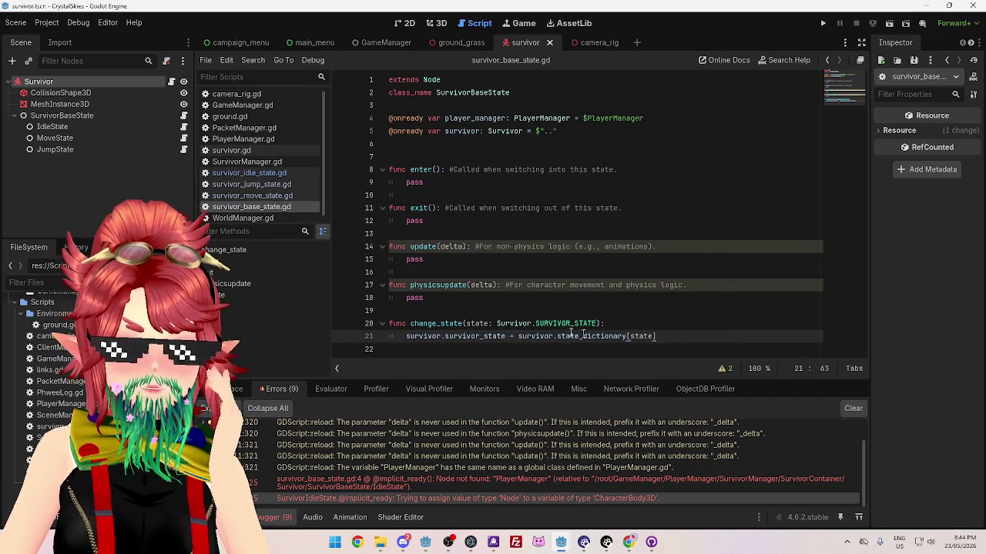
{"action": "left_click_drag", "start_coordinate": [467, 323], "coordinate": [594, 323]}
{"action": "left_click", "coordinate": [680, 336]}
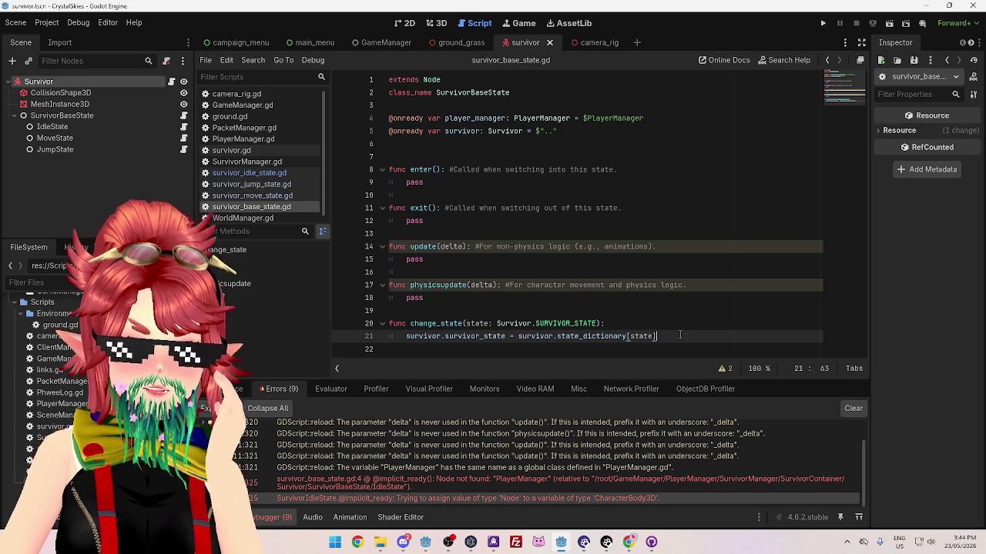
{"action": "left_click_drag", "start_coordinate": [489, 324], "coordinate": [656, 336]}
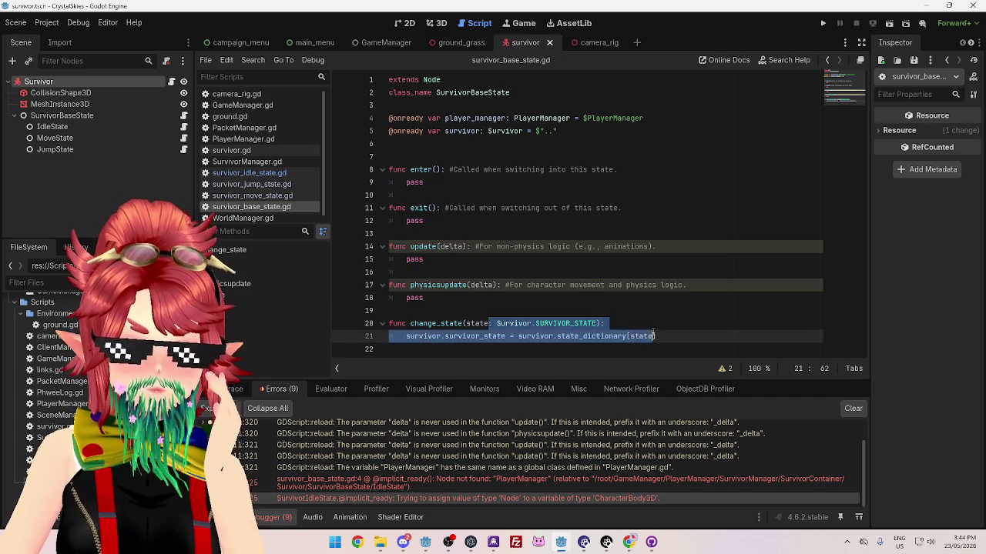
{"action": "left_click", "coordinate": [666, 336]}
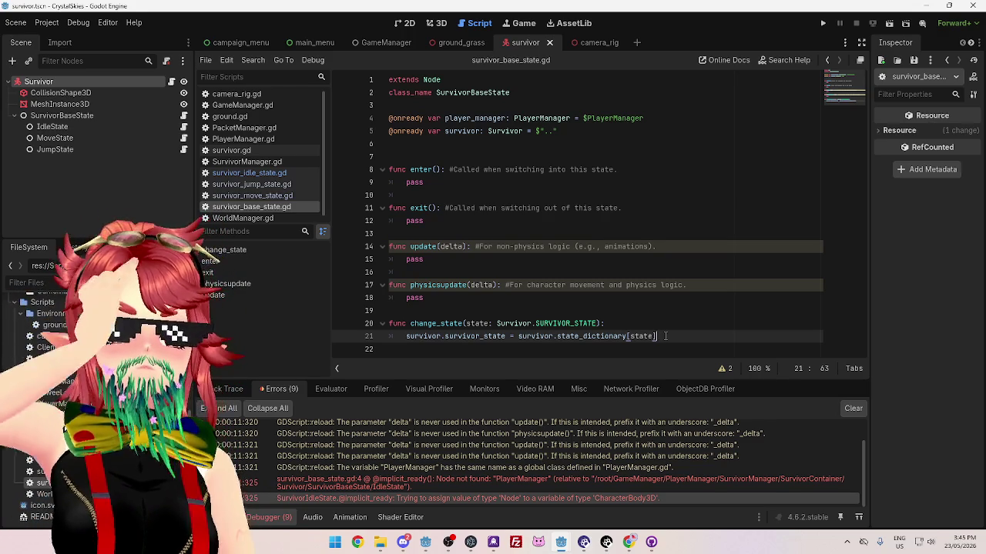
{"action": "left_click", "coordinate": [567, 233]}
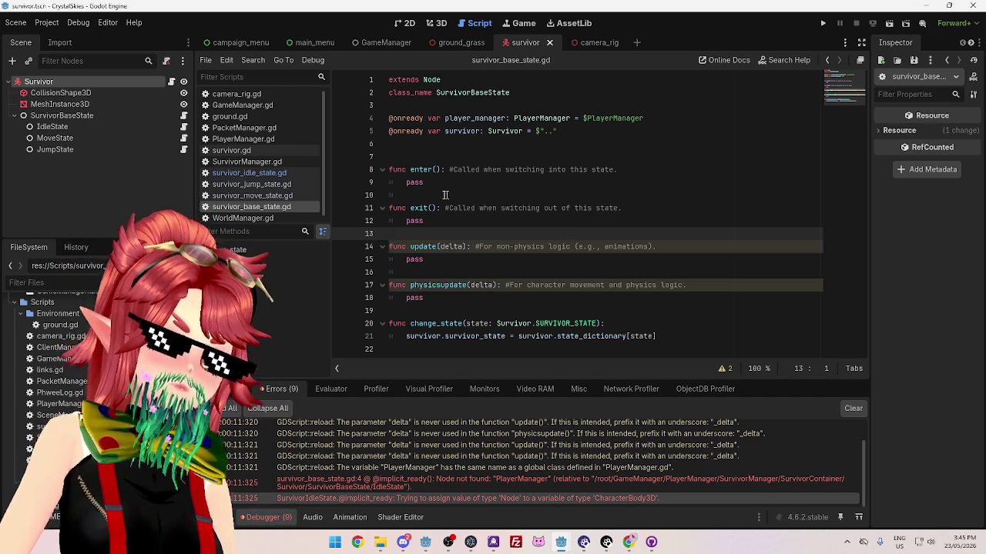
{"action": "left_click", "coordinate": [288, 197]}
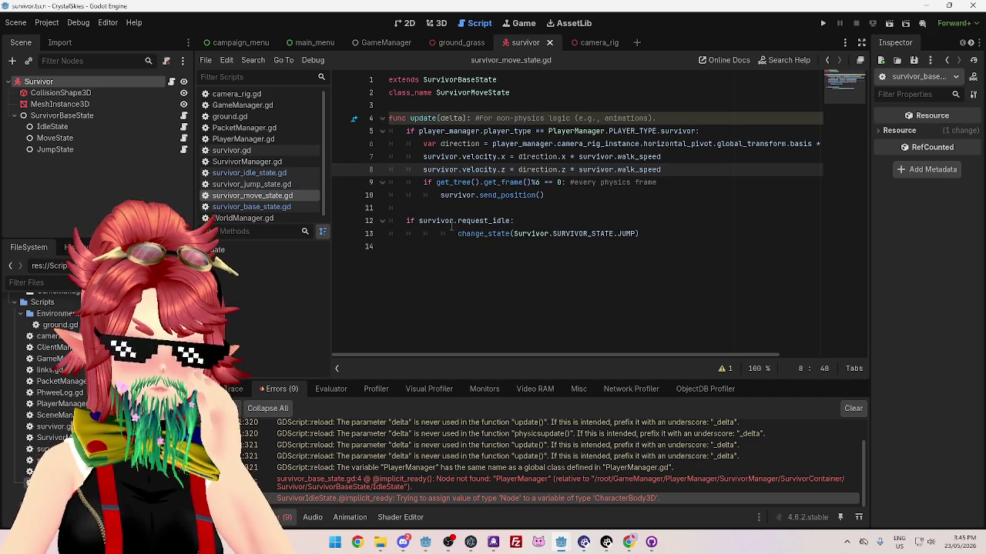
{"action": "left_click", "coordinate": [250, 207]}
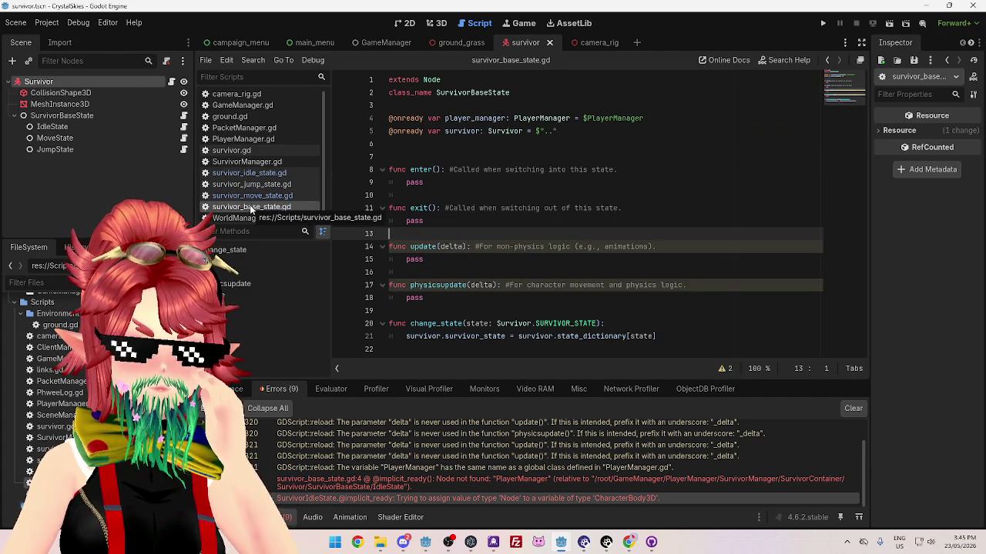
Add func enter_jump_state() at the end of the script with a copied change_state call as its body
{"action": "left_click", "coordinate": [501, 356]}
{"action": "key", "text": "Return"}
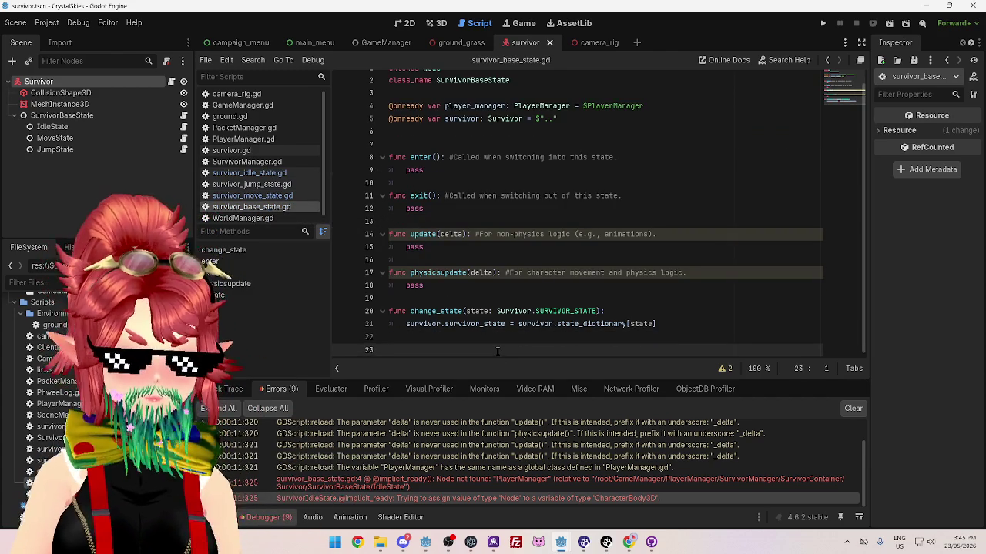
{"action": "type", "text": "func enter"}
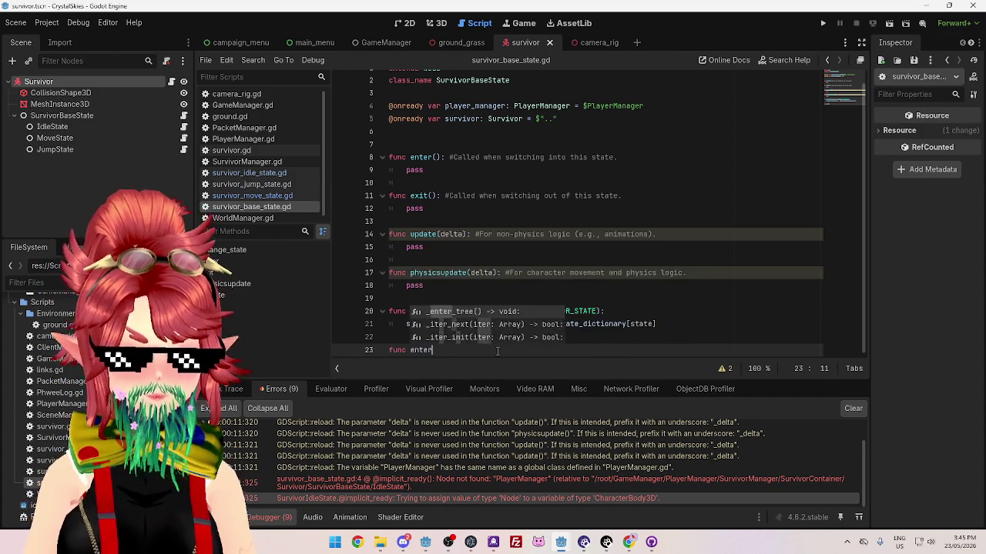
{"action": "type", "text": "_jump_state():"}
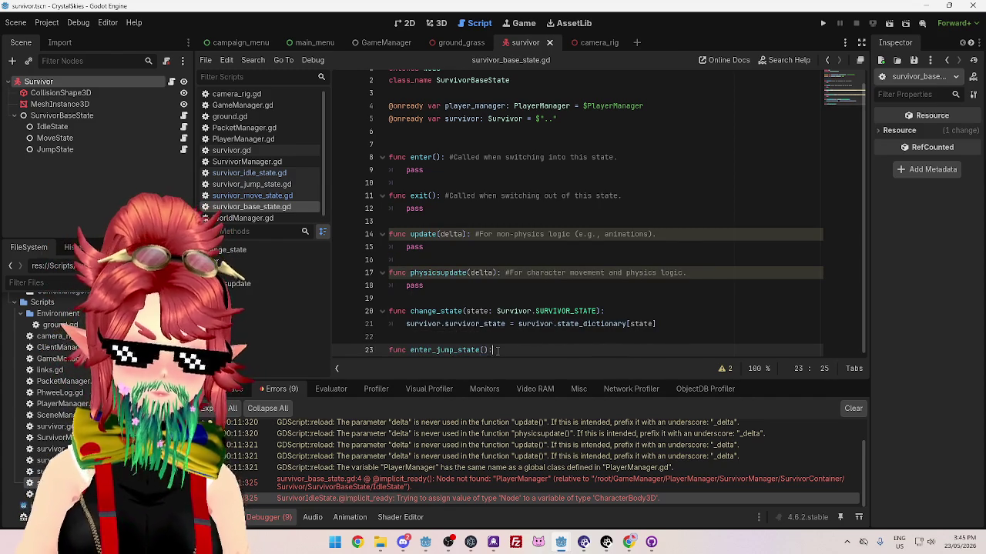
{"action": "key", "text": "Return"}
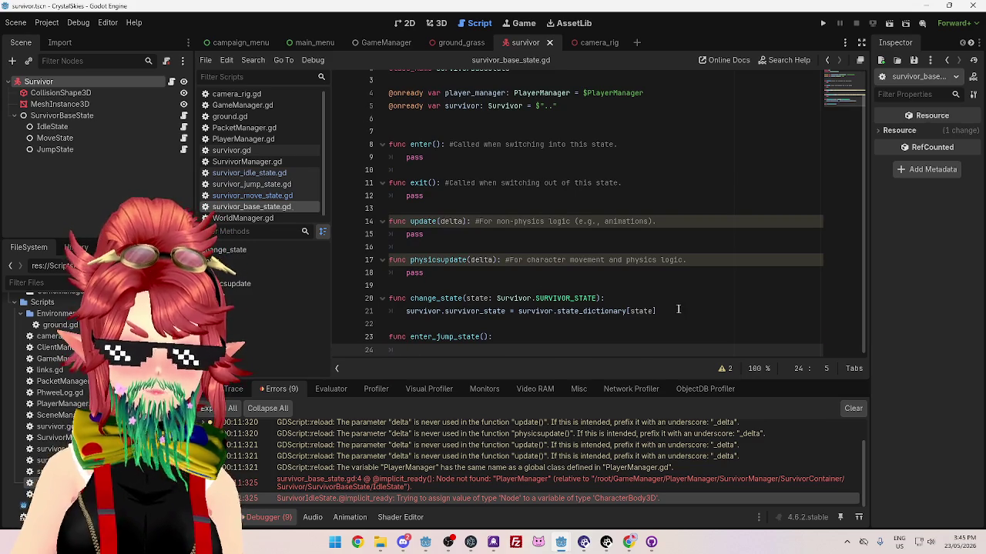
{"action": "left_click", "coordinate": [520, 311]}
{"action": "left_click_drag", "start_coordinate": [407, 311], "coordinate": [693, 310]}
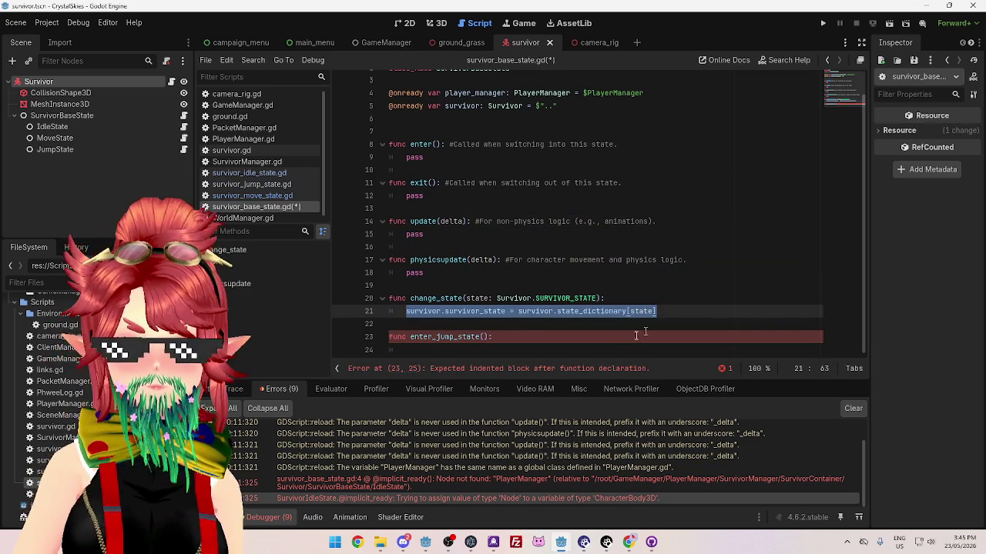
{"action": "left_click", "coordinate": [530, 298]}
{"action": "mouse_move", "coordinate": [415, 301]}
{"action": "left_mouse_down"}
{"action": "mouse_move", "coordinate": [611, 300]}
{"action": "mouse_move", "coordinate": [603, 299]}
{"action": "left_mouse_up"}
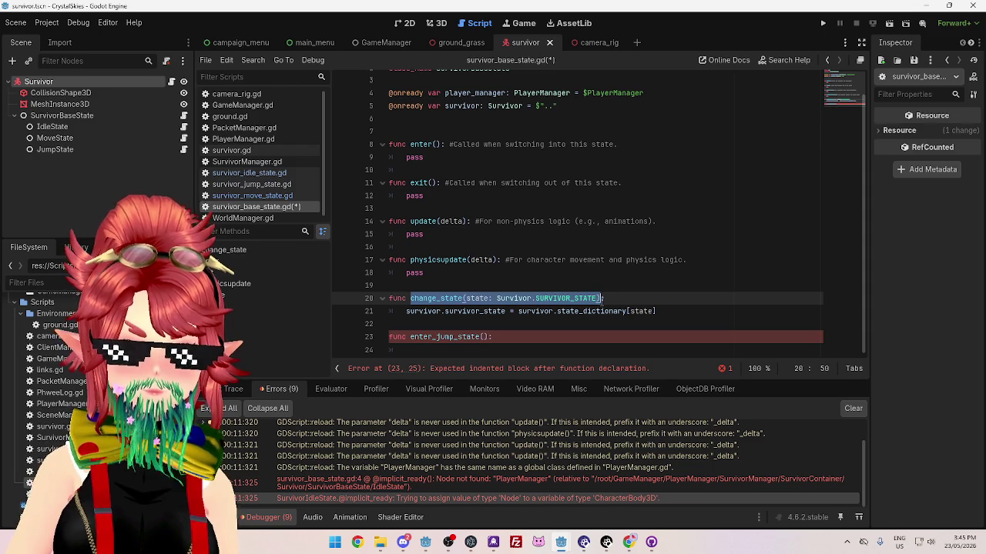
{"action": "key", "text": "ctrl+c"}
{"action": "left_click", "coordinate": [485, 350]}
{"action": "key", "text": "ctrl+v"}
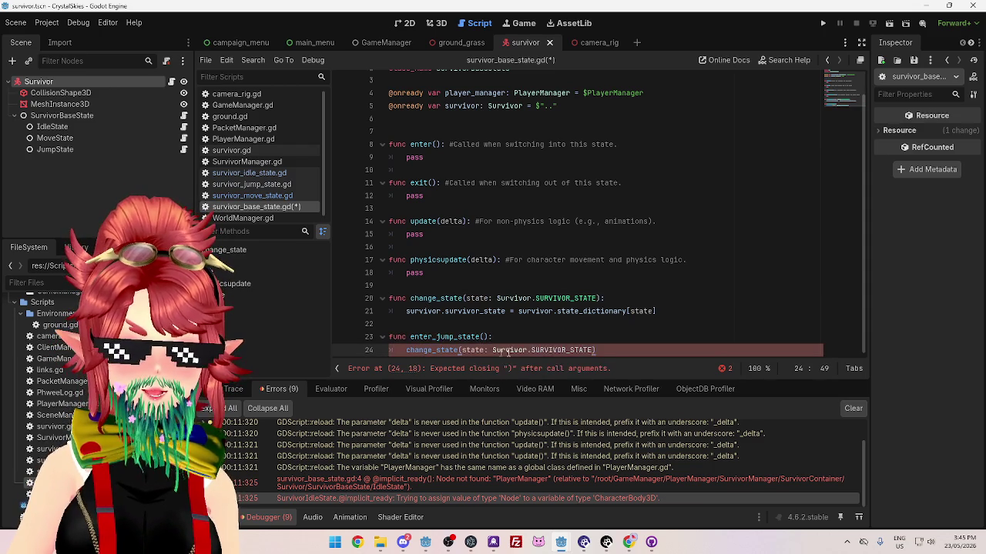
{"action": "key", "text": "ctrl+Left"}
{"action": "key", "text": "ctrl+Left"}
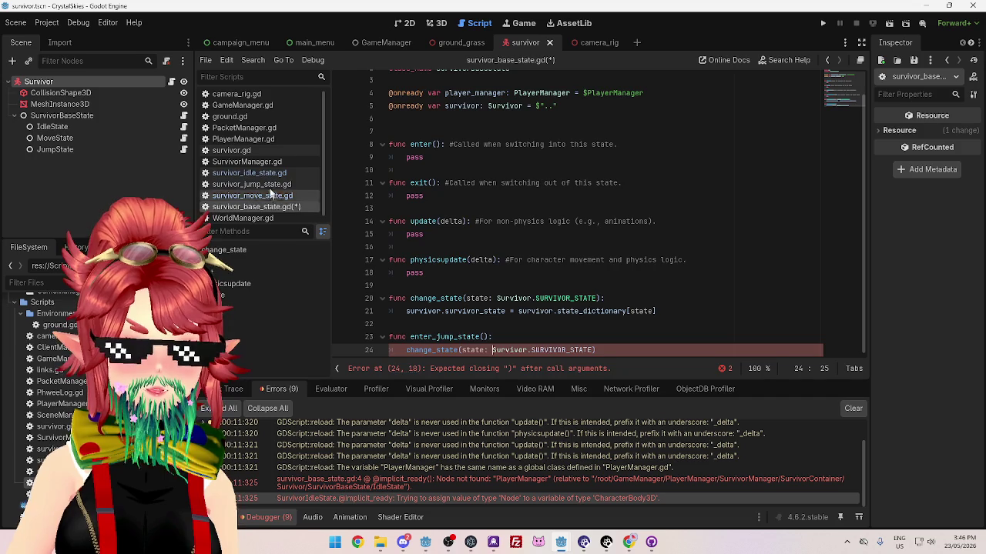
Make the body call change_state(Survivor.SURVIVOR_STATE.JUMP) and save survivor_base_state.gd
{"action": "left_click", "coordinate": [249, 172]}
{"action": "left_click_drag", "start_coordinate": [653, 207], "coordinate": [479, 206]}
{"action": "left_click_drag", "start_coordinate": [604, 233], "coordinate": [508, 233]}
{"action": "left_click", "coordinate": [281, 208]}
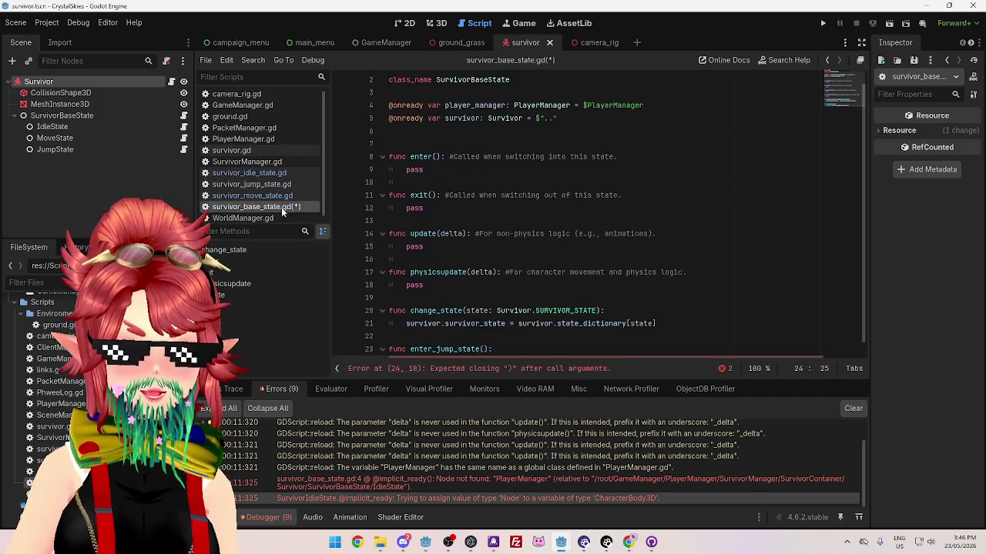
{"action": "scroll", "coordinate": [551, 304], "scroll_direction": "down", "scroll_amount": 1}
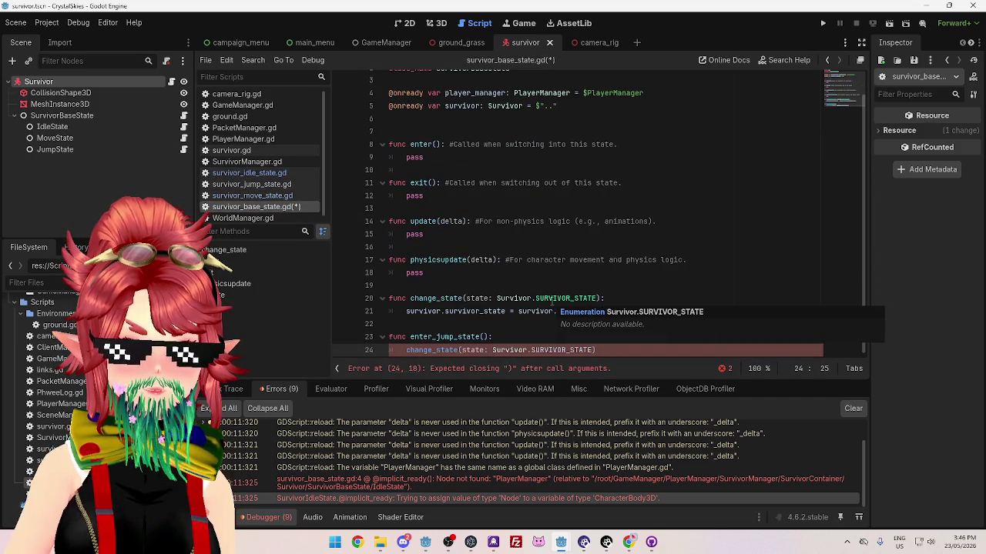
{"action": "left_click", "coordinate": [542, 339]}
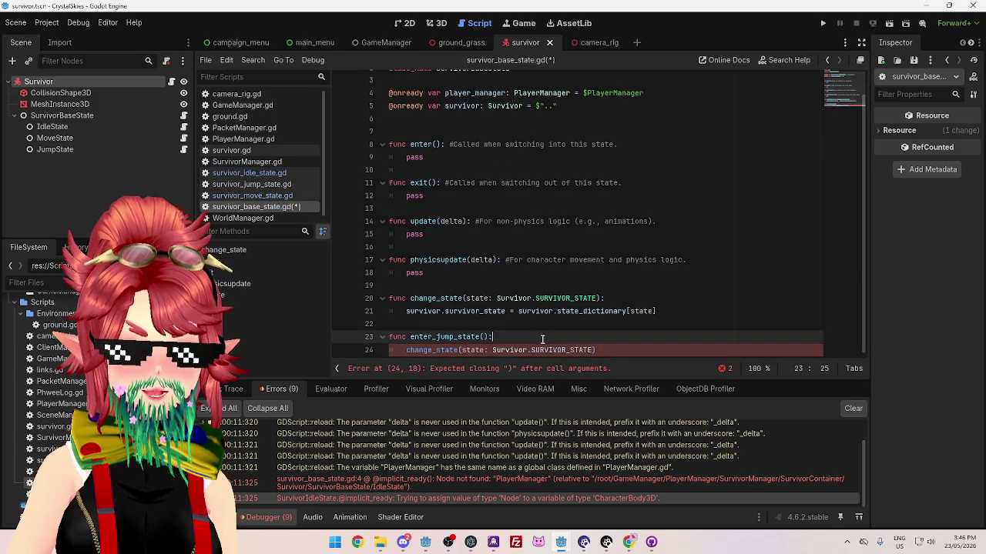
{"action": "left_click", "coordinate": [603, 350]}
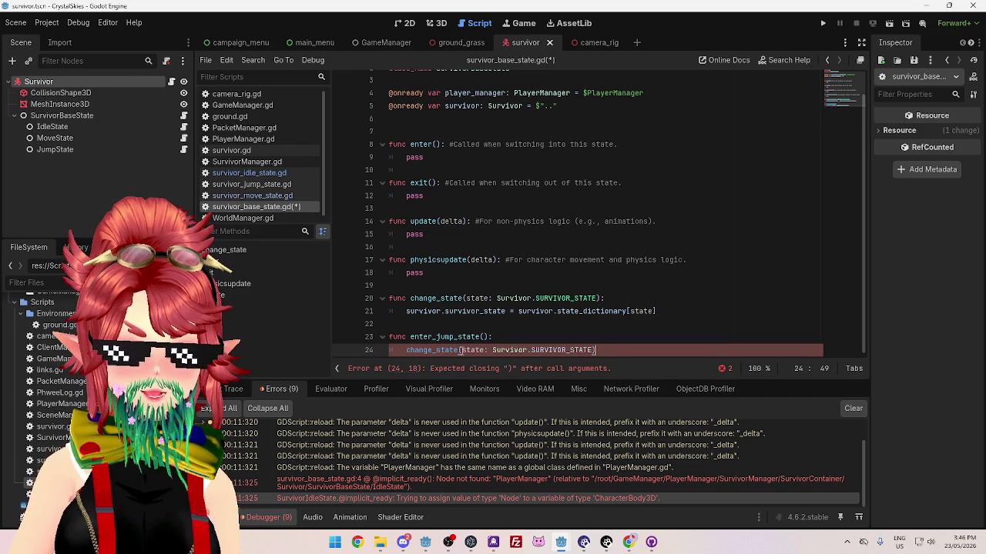
{"action": "left_click_drag", "start_coordinate": [462, 349], "coordinate": [492, 349]}
{"action": "key", "text": "BackSpace"}
{"action": "left_click", "coordinate": [563, 350]}
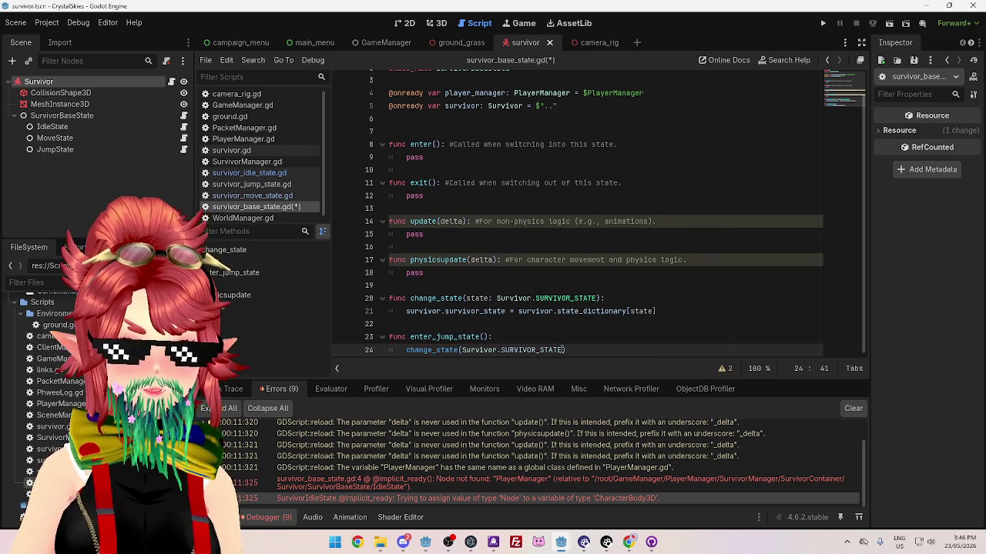
{"action": "type", "text": "."}
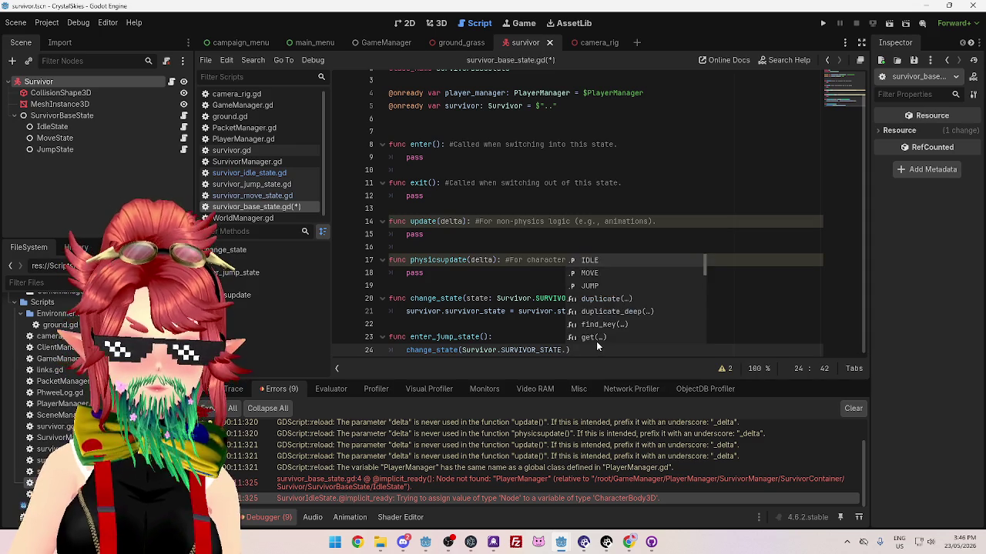
{"action": "left_click", "coordinate": [598, 286]}
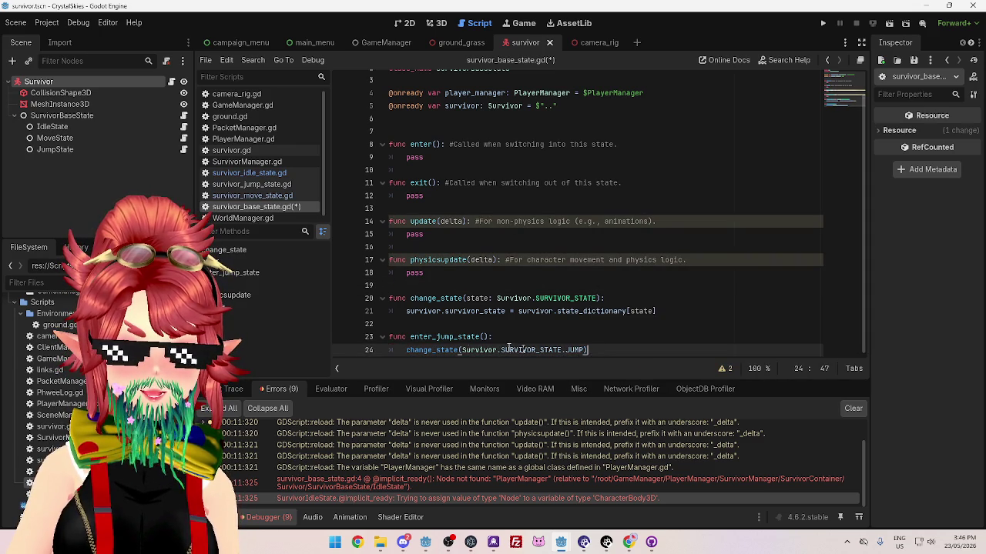
{"action": "key", "text": "ctrl+s"}
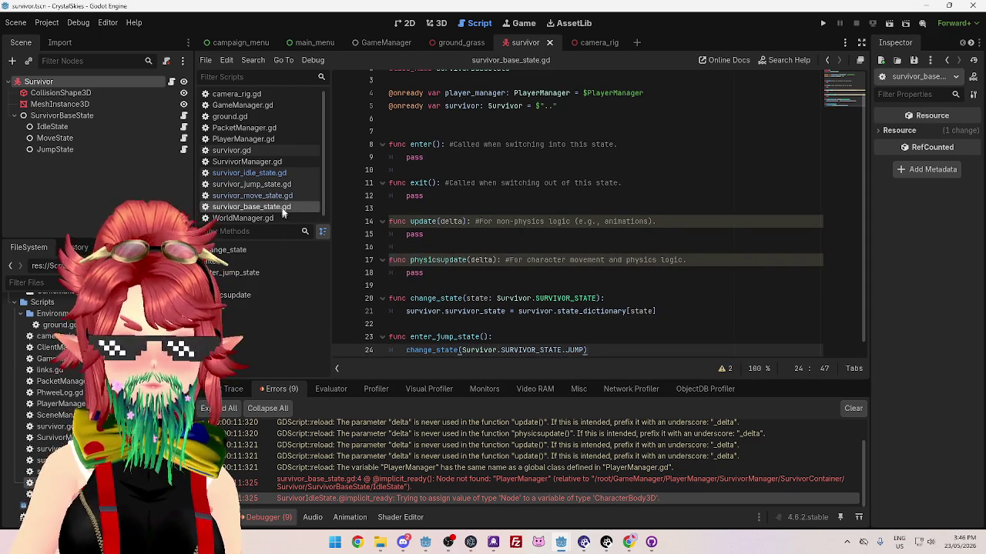
{"action": "left_click", "coordinate": [281, 196]}
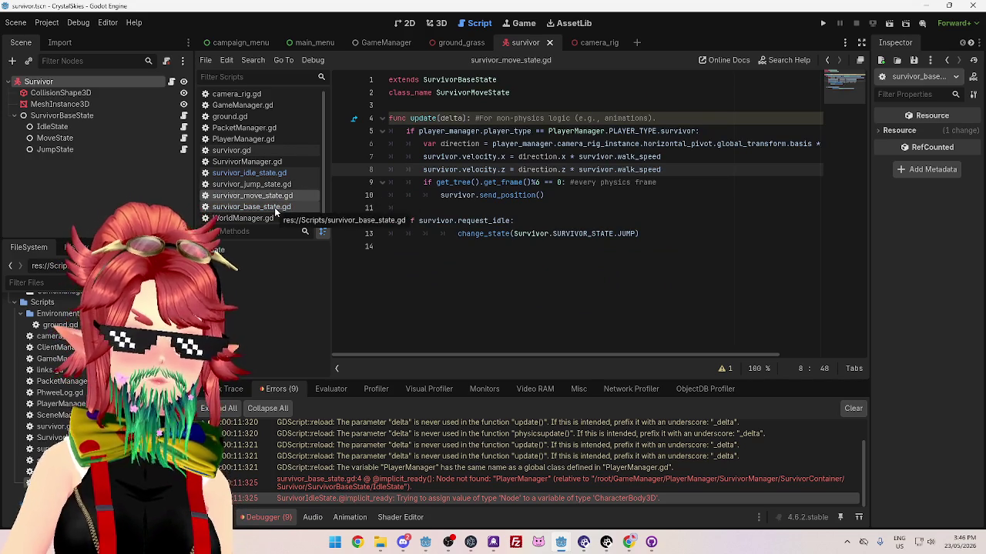
Select the enter_jump_state function in survivor_base_state.gd, then switch to survivor_move_state.gd
{"action": "left_click", "coordinate": [262, 207]}
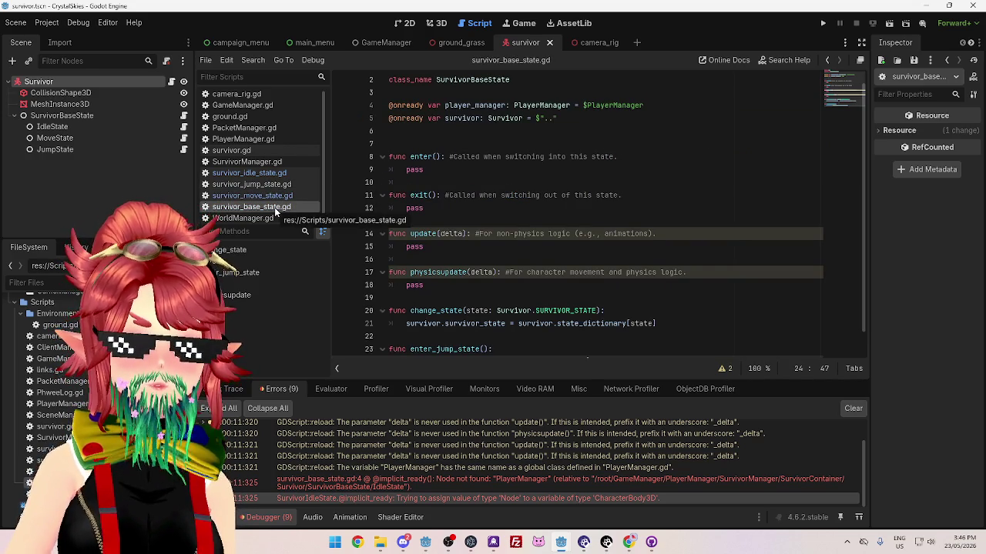
{"action": "scroll", "coordinate": [531, 313], "scroll_direction": "down", "scroll_amount": 1}
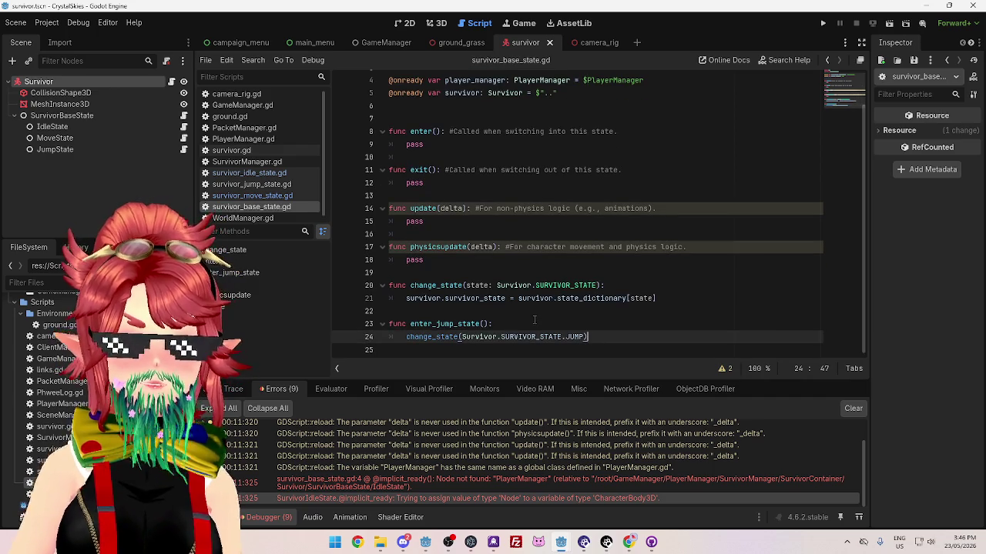
{"action": "left_click", "coordinate": [535, 319]}
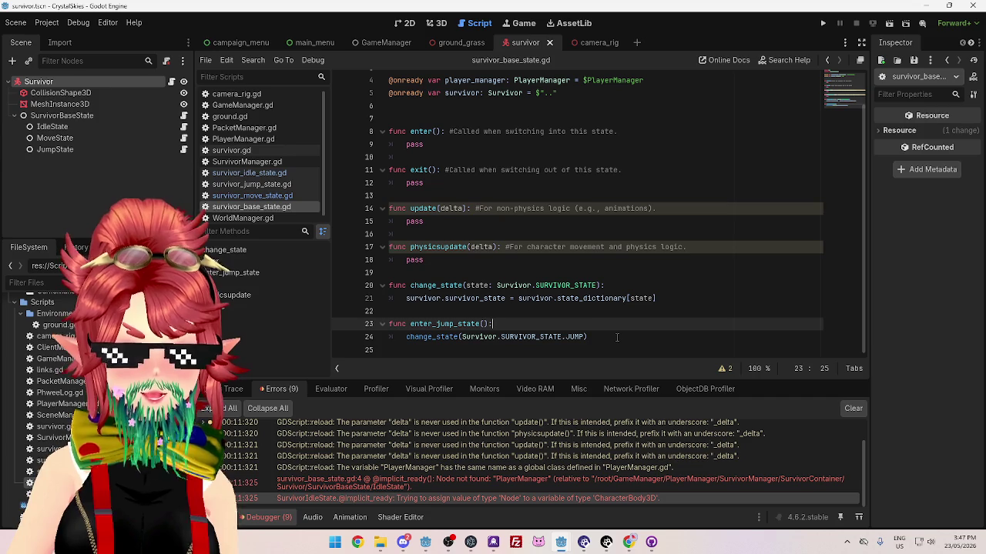
{"action": "left_click_drag", "start_coordinate": [617, 337], "coordinate": [381, 323]}
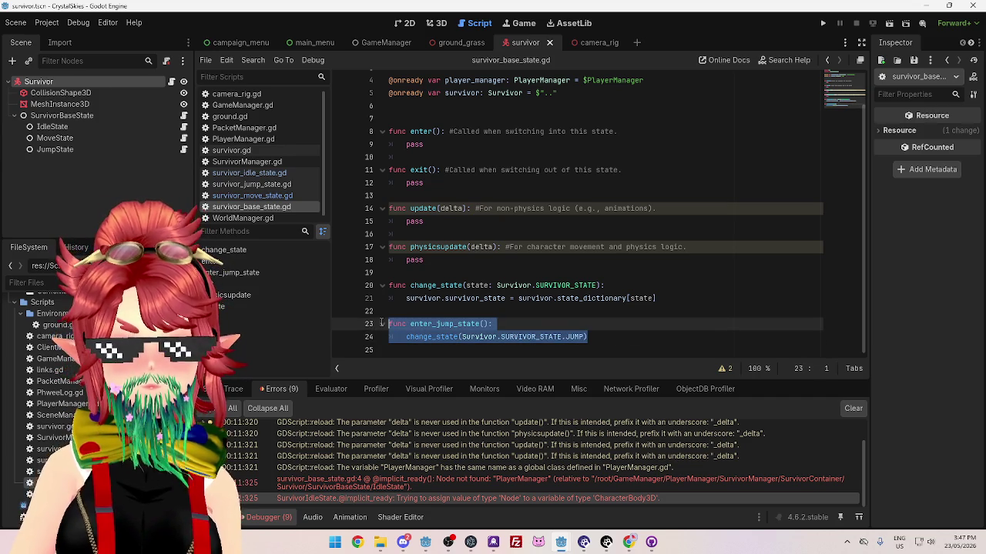
{"action": "left_click", "coordinate": [265, 195]}
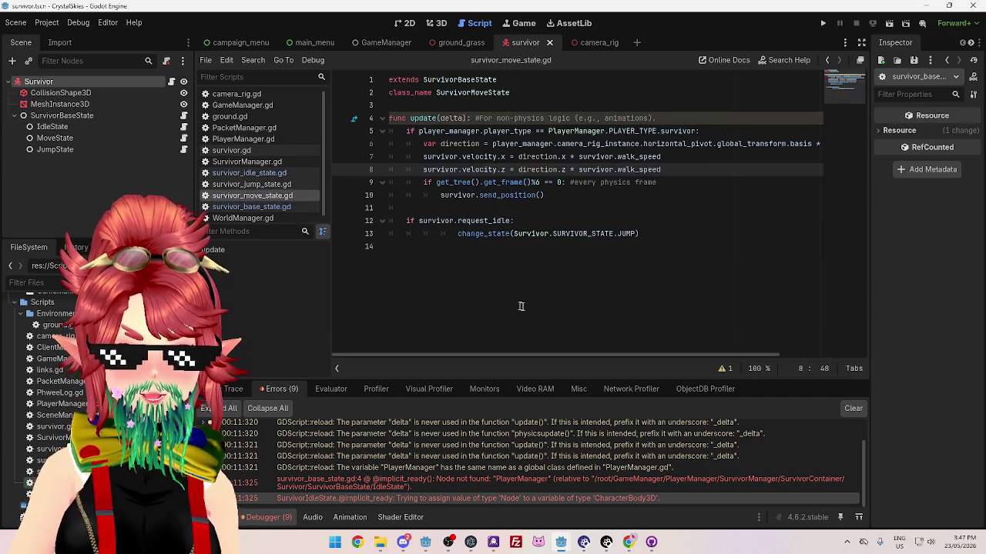
Add a new line under the jump branch in survivor_idle_state.gd and start typing a state-change call
{"action": "left_click", "coordinate": [248, 172]}
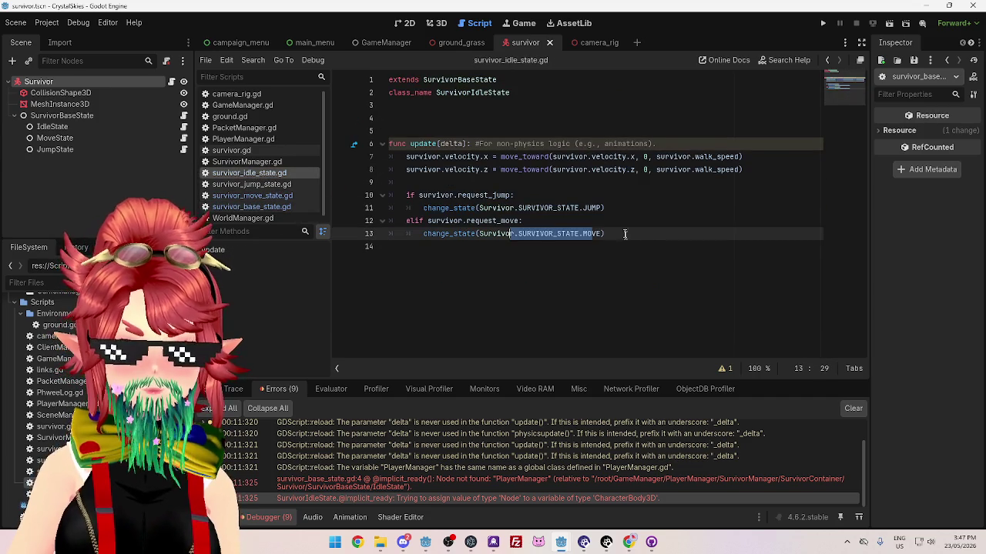
{"action": "left_click", "coordinate": [616, 209]}
{"action": "key", "text": "Return"}
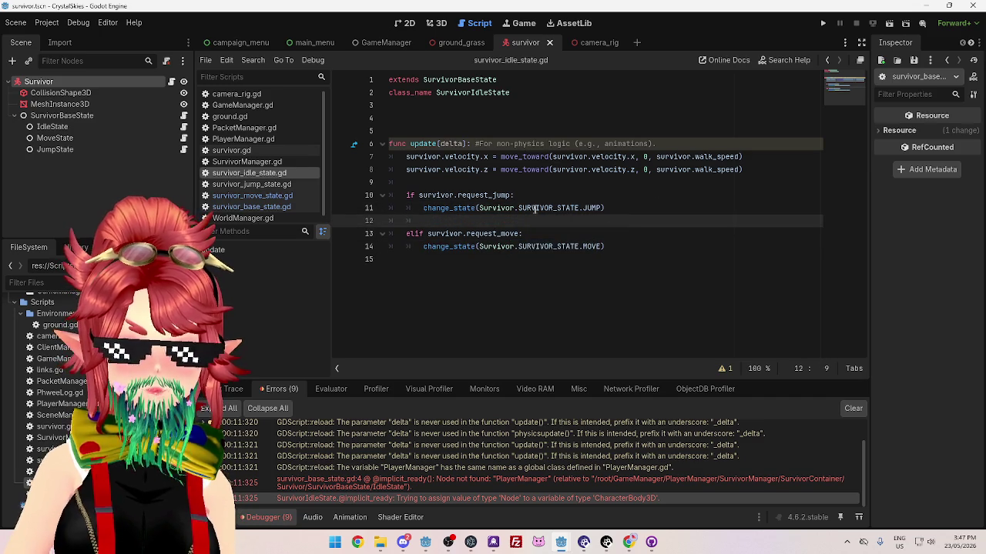
{"action": "type", "text": "change"}
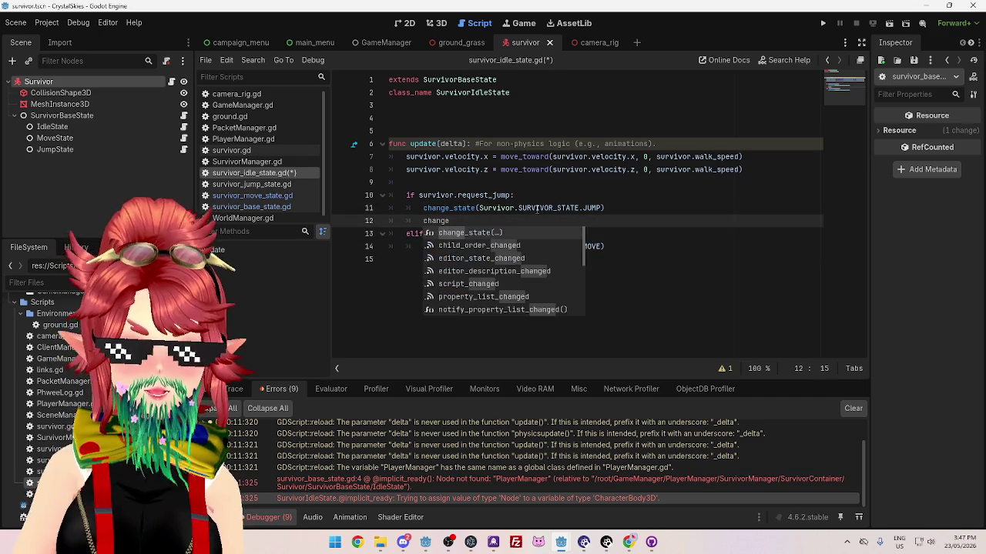
{"action": "key", "text": "Down"}
{"action": "key", "text": "Down"}
{"action": "key", "text": "Down"}
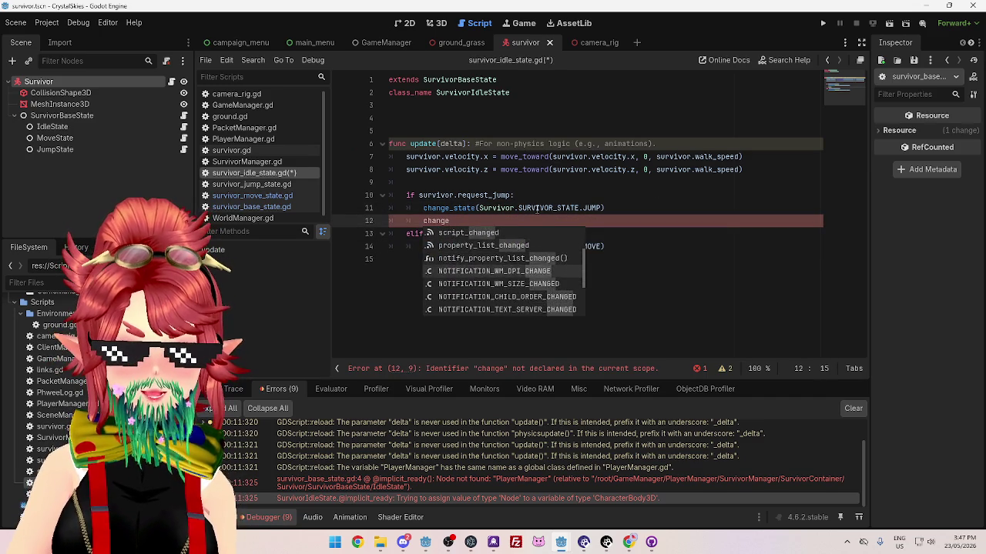
{"action": "key", "text": "Down"}
{"action": "key", "text": "Down"}
{"action": "key", "text": "Down"}
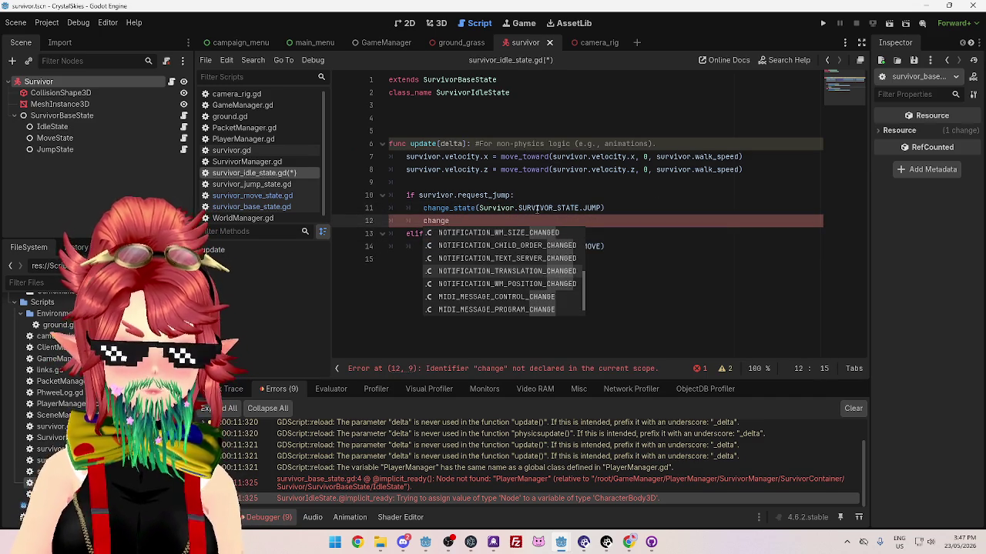
{"action": "type", "text": "_jo"}
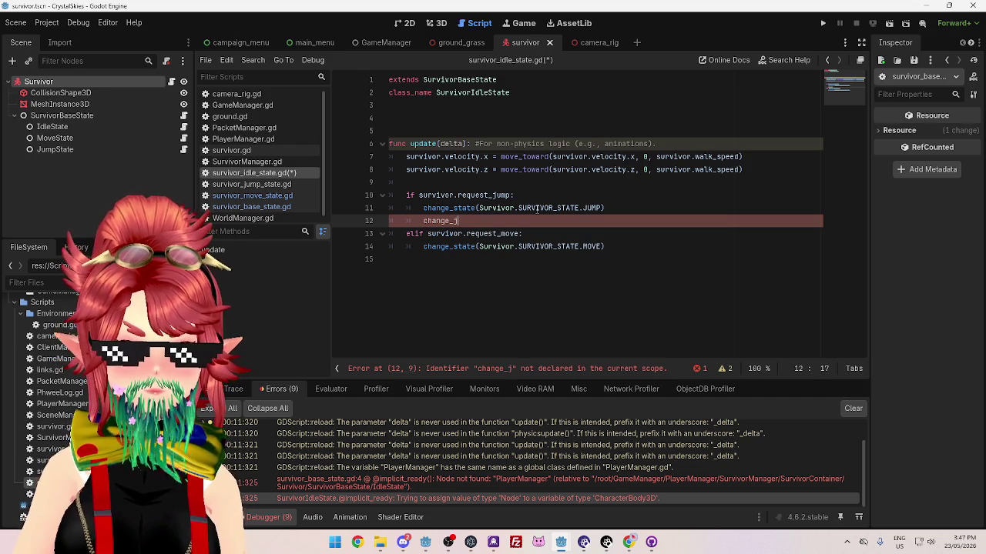
Insert an enter_jump_state() call under the jump branch after checking its name in survivor_base_state.gd
{"action": "left_click", "coordinate": [274, 206]}
{"action": "left_click", "coordinate": [272, 174]}
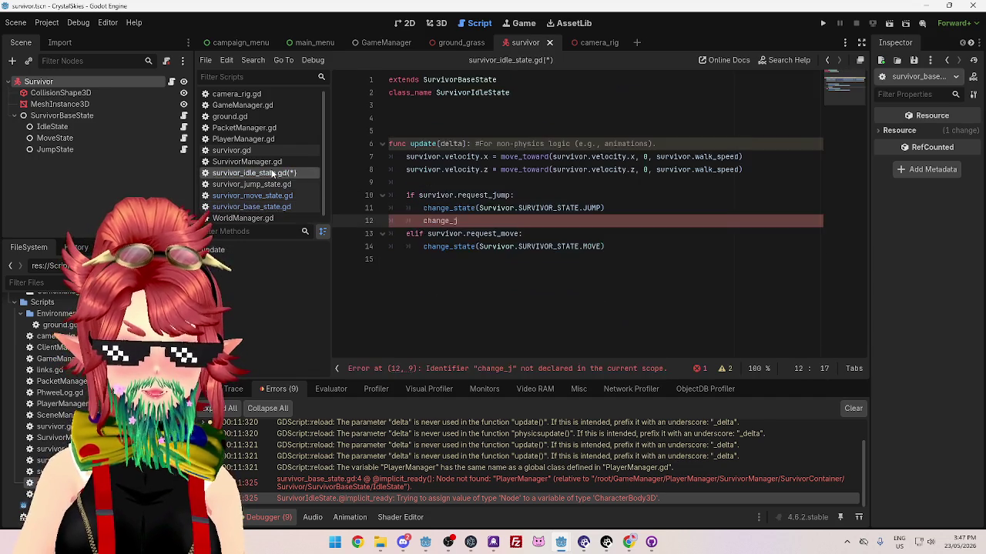
{"action": "left_click_drag", "start_coordinate": [468, 221], "coordinate": [425, 219]}
{"action": "type", "text": "c"}
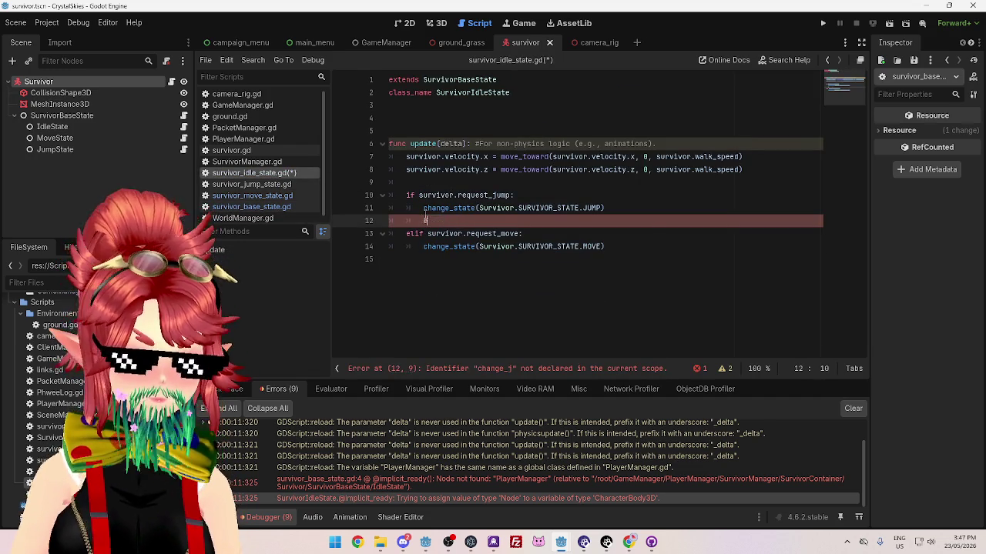
{"action": "key", "text": "Down"}
{"action": "key", "text": "Return"}
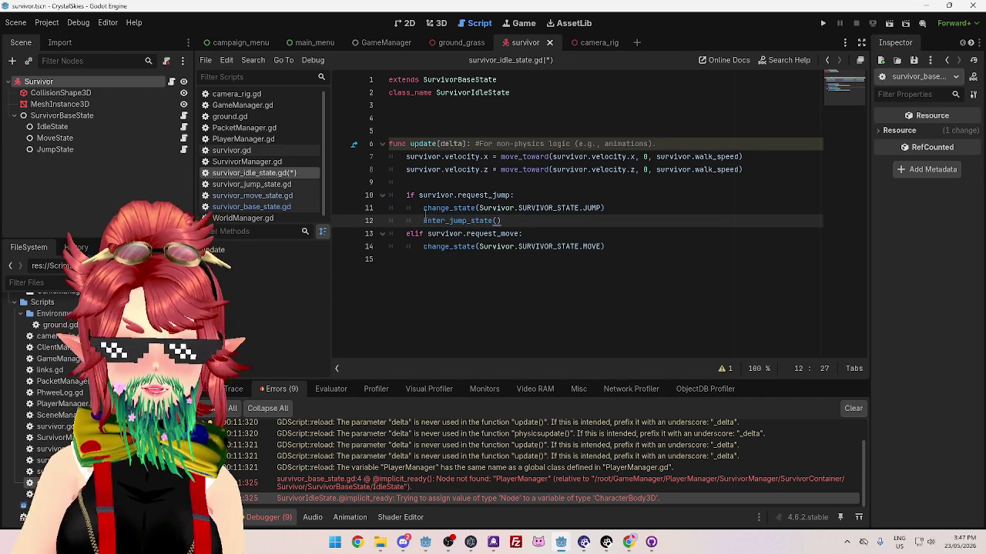
{"action": "key", "text": "Return"}
Copy Survivor.SURVIVOR_STATE onto line 13, then delete that unfinished line
{"action": "left_click_drag", "start_coordinate": [479, 208], "coordinate": [582, 208]}
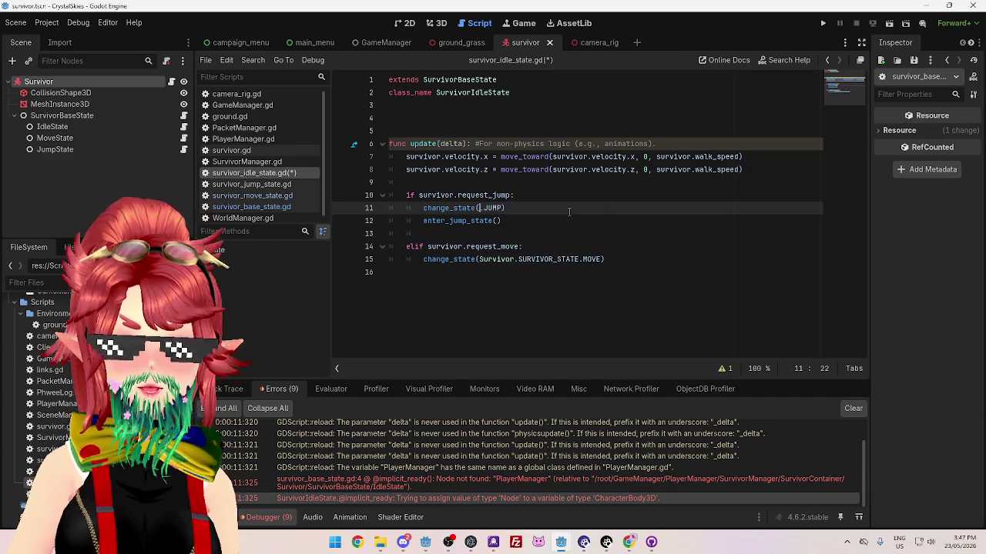
{"action": "key", "text": "ctrl+c"}
{"action": "left_click", "coordinate": [512, 233]}
{"action": "key", "text": "ctrl+v"}
{"action": "type", "text": "."}
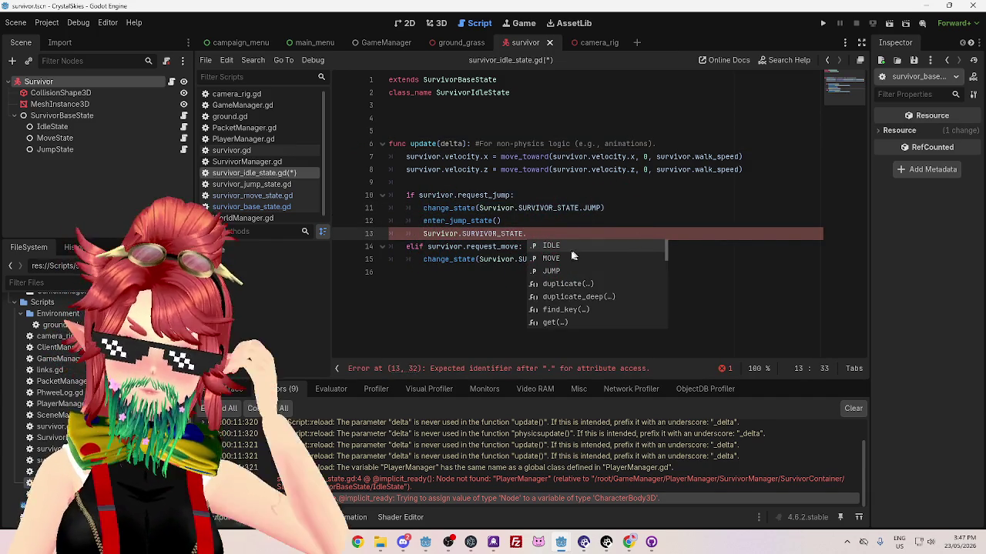
{"action": "key", "text": "Left"}
{"action": "key", "text": "Left"}
{"action": "key", "text": "Left"}
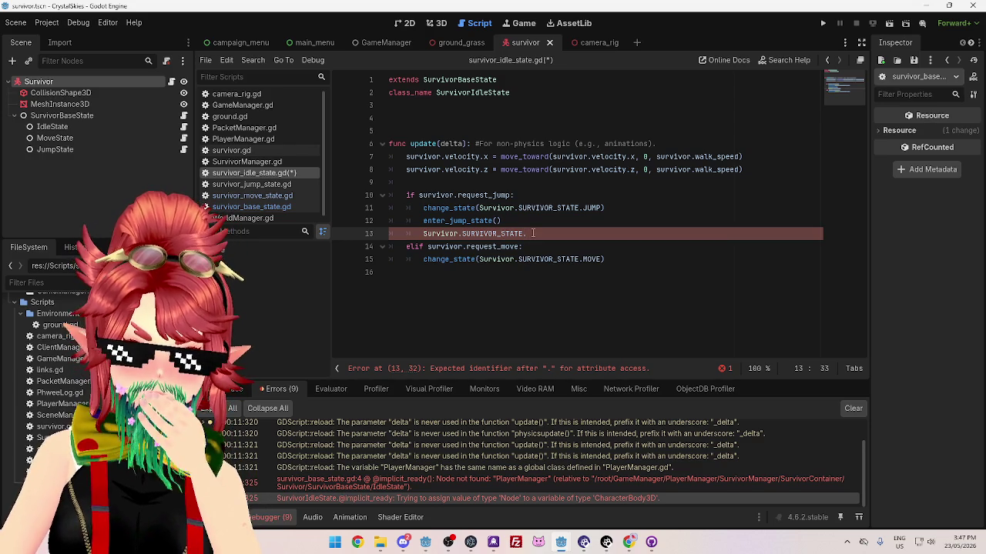
{"action": "left_click_drag", "start_coordinate": [533, 234], "coordinate": [369, 234]}
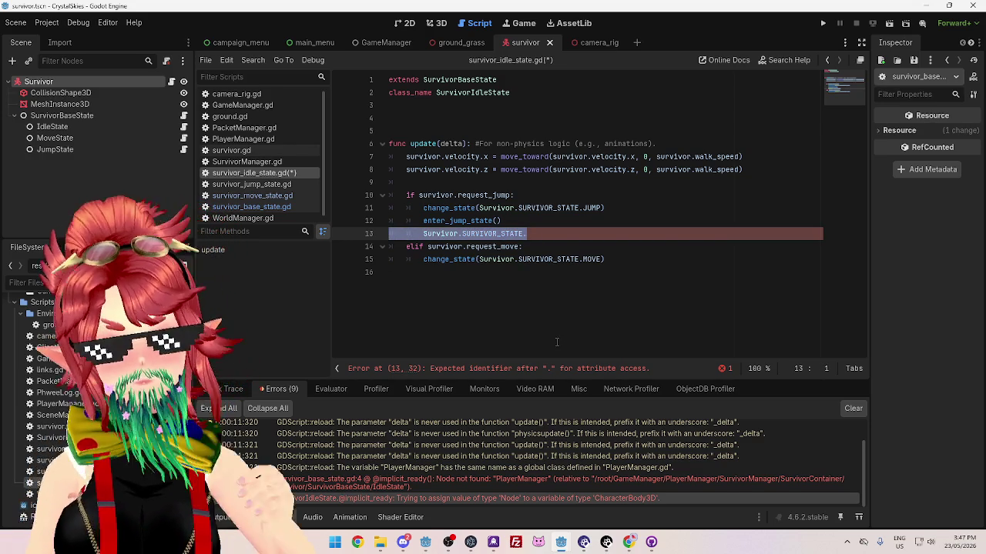
{"action": "key", "text": "BackSpace"}
{"action": "key", "text": "BackSpace"}
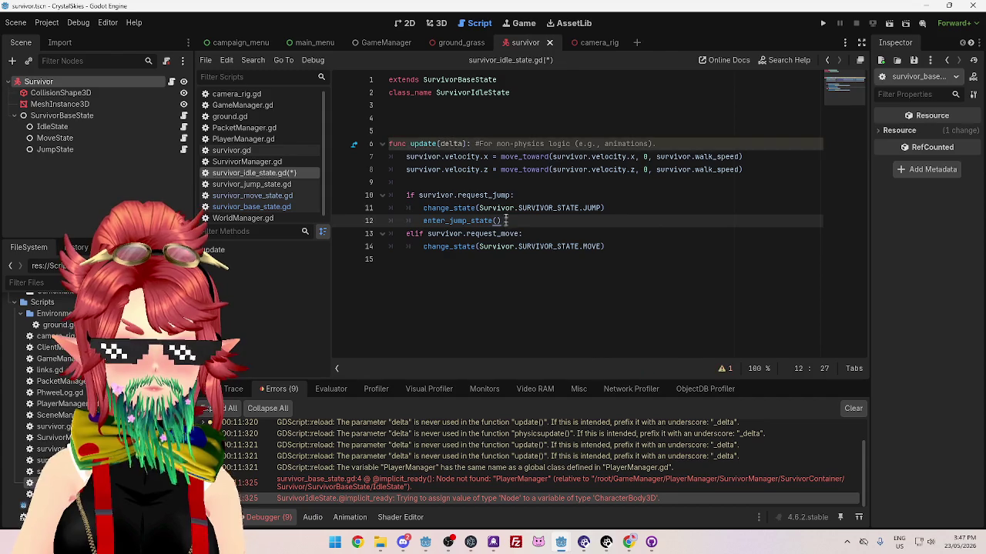
Jump to the enter_jump_state definition in survivor_base_state.gd and look over its body
{"action": "mouse_move", "coordinate": [451, 220]}
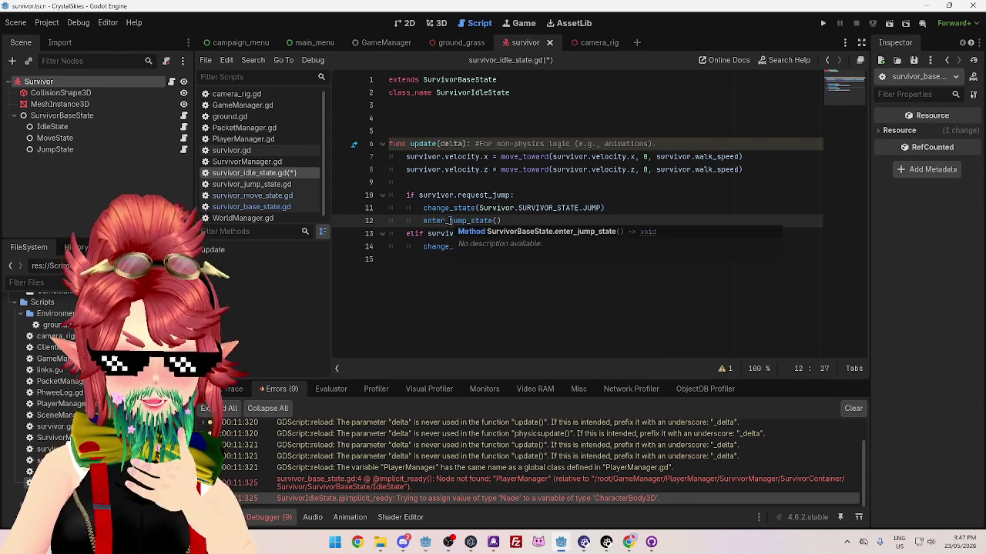
{"action": "left_click", "coordinate": [450, 221], "text": "ctrl"}
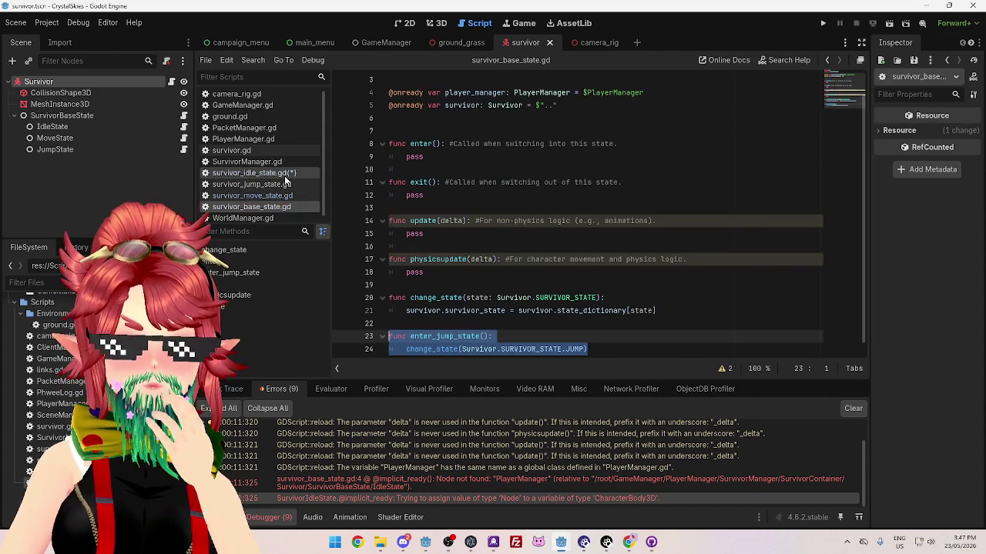
{"action": "scroll", "coordinate": [539, 269], "scroll_direction": "down", "scroll_amount": 1}
{"action": "left_click", "coordinate": [601, 325]}
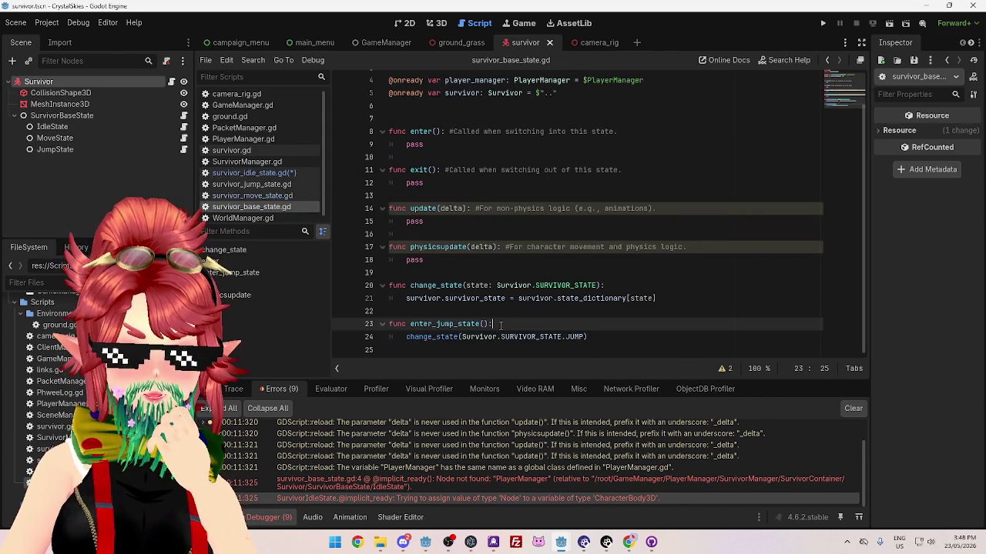
{"action": "left_click", "coordinate": [610, 336]}
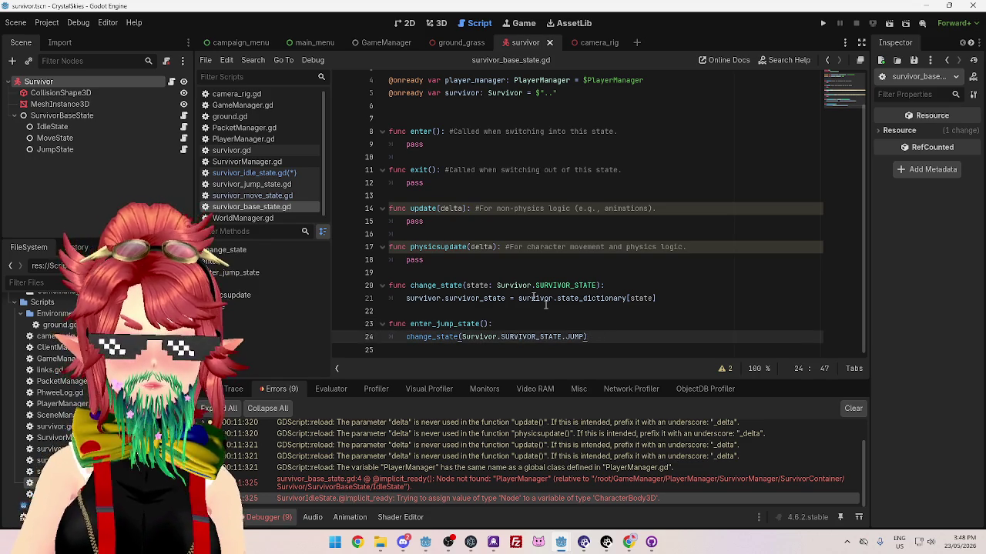
Delete the enter_jump_state() call on line 12 of survivor_idle_state.gd
{"action": "left_click", "coordinate": [243, 172]}
{"action": "left_click_drag", "start_coordinate": [500, 221], "coordinate": [426, 221]}
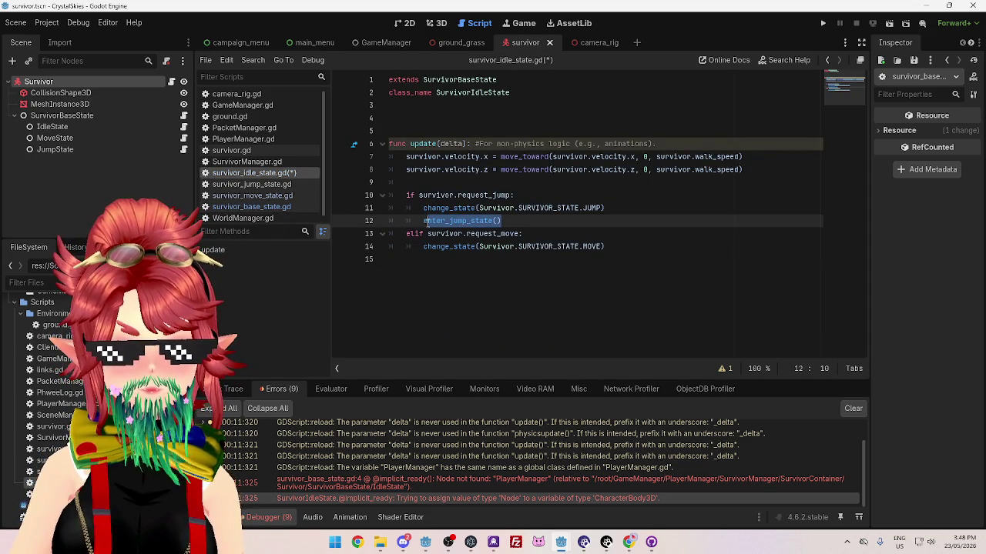
{"action": "key", "text": "BackSpace"}
{"action": "key", "text": "BackSpace"}
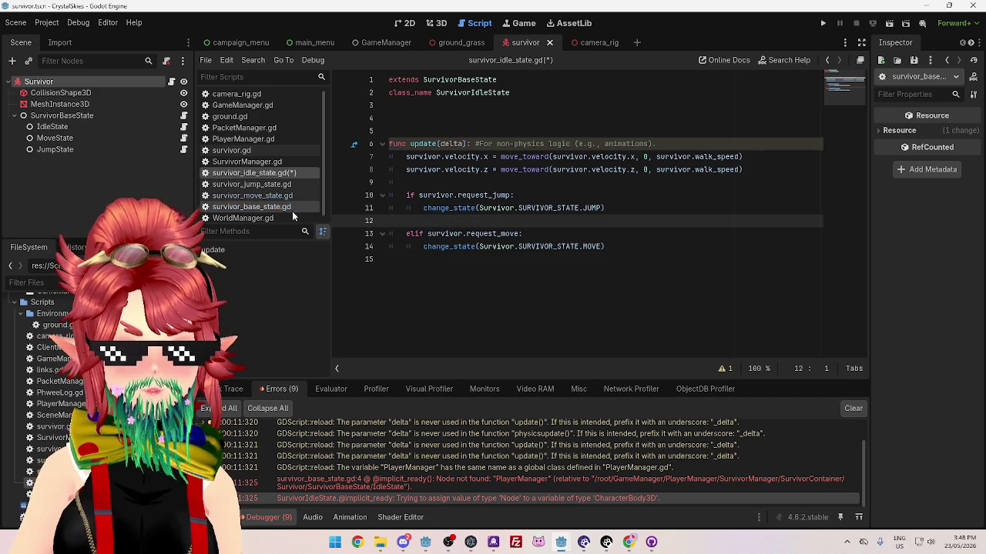
Delete the whole enter_jump_state function from survivor_base_state.gd
{"action": "left_click", "coordinate": [293, 209]}
{"action": "scroll", "coordinate": [607, 308], "scroll_direction": "down", "scroll_amount": 1}
{"action": "left_click", "coordinate": [621, 260]}
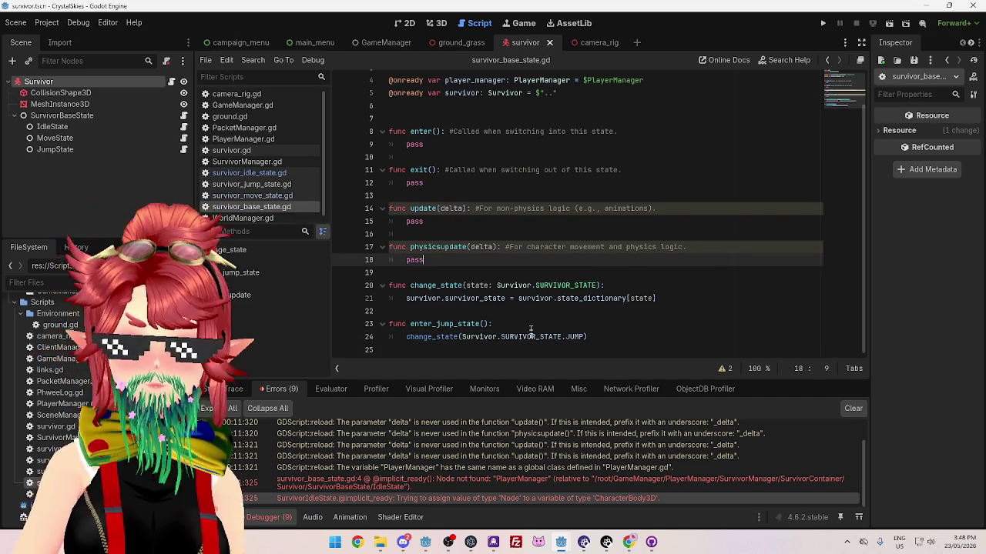
{"action": "left_click", "coordinate": [539, 336]}
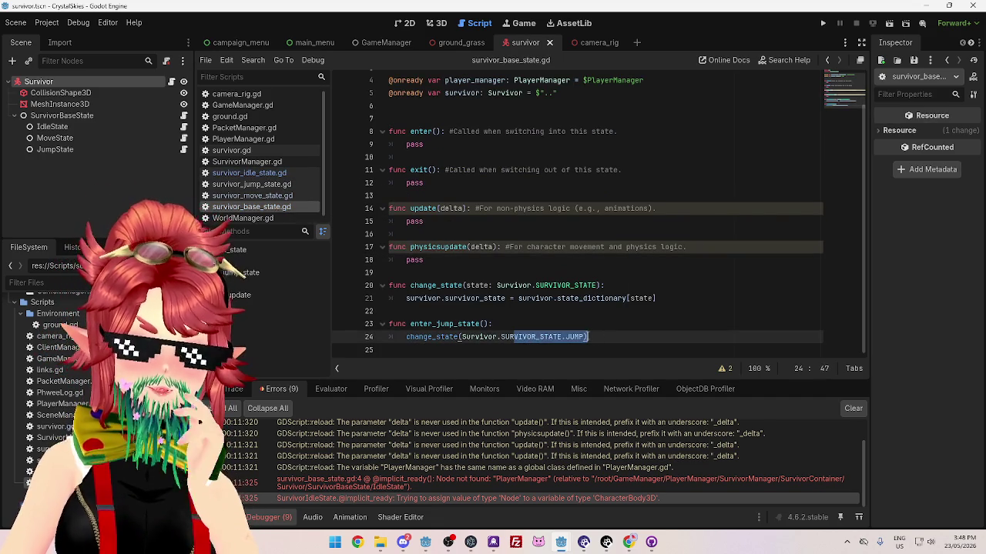
{"action": "left_click", "coordinate": [621, 337]}
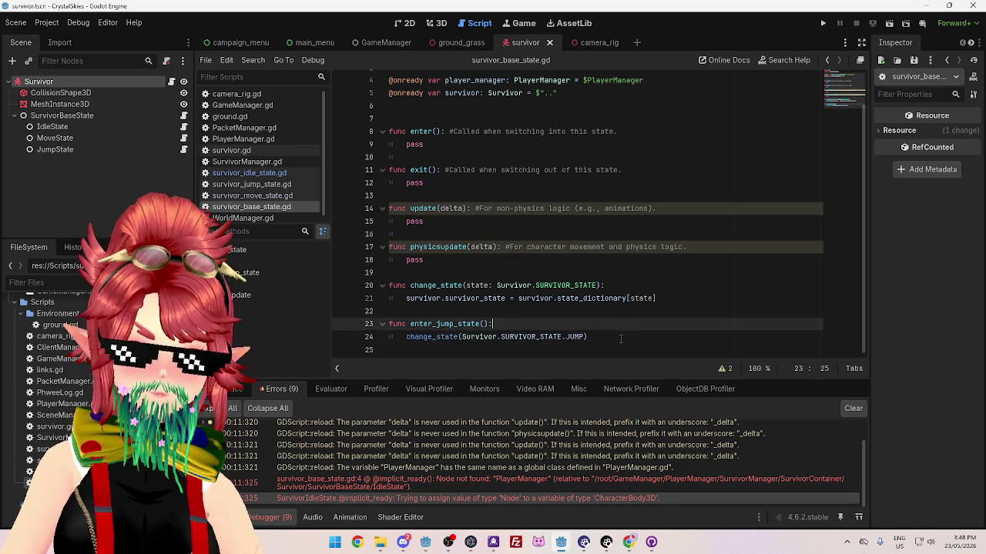
{"action": "left_click_drag", "start_coordinate": [620, 336], "coordinate": [362, 324]}
{"action": "key", "text": "BackSpace"}
{"action": "key", "text": "BackSpace"}
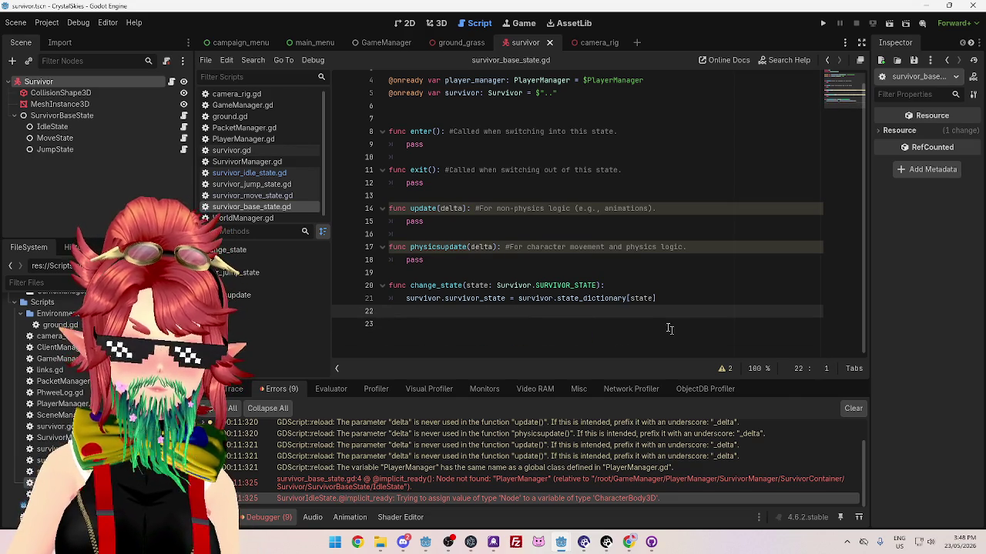
{"action": "scroll", "coordinate": [530, 319], "scroll_direction": "up", "scroll_amount": 2}
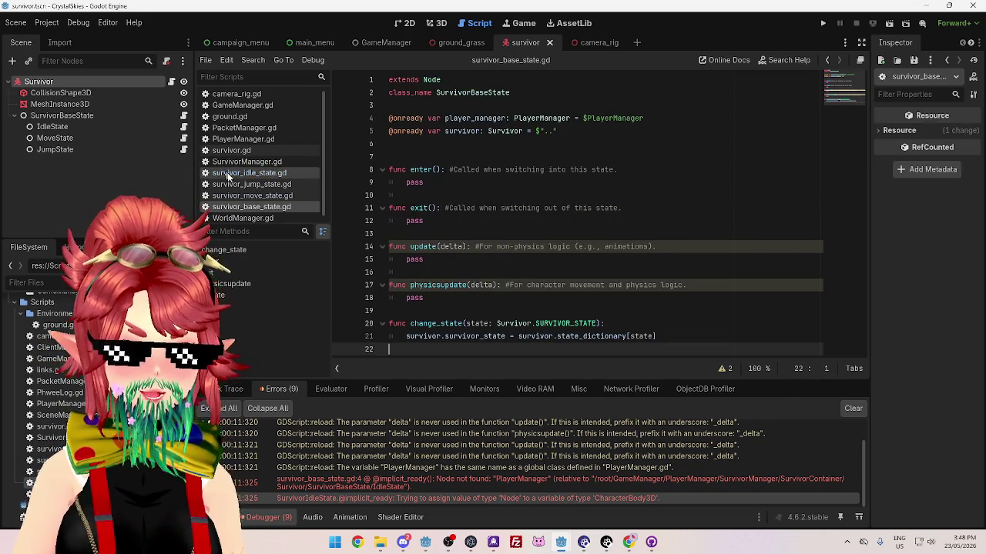
Remove empty line 12, indent blank line 9, save survivor_idle_state.gd and run the game
{"action": "left_click", "coordinate": [249, 172]}
{"action": "left_click_drag", "start_coordinate": [600, 208], "coordinate": [579, 208]}
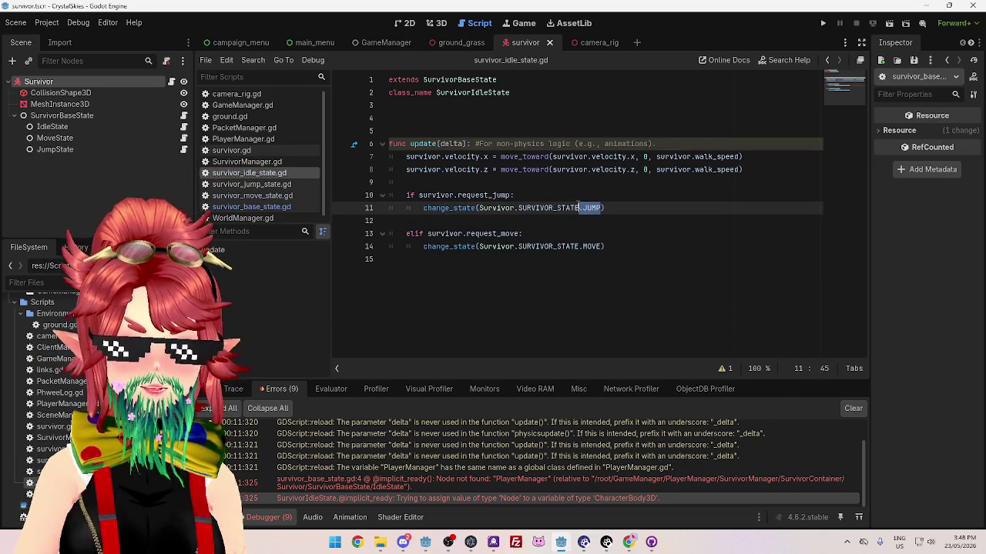
{"action": "left_click", "coordinate": [624, 226]}
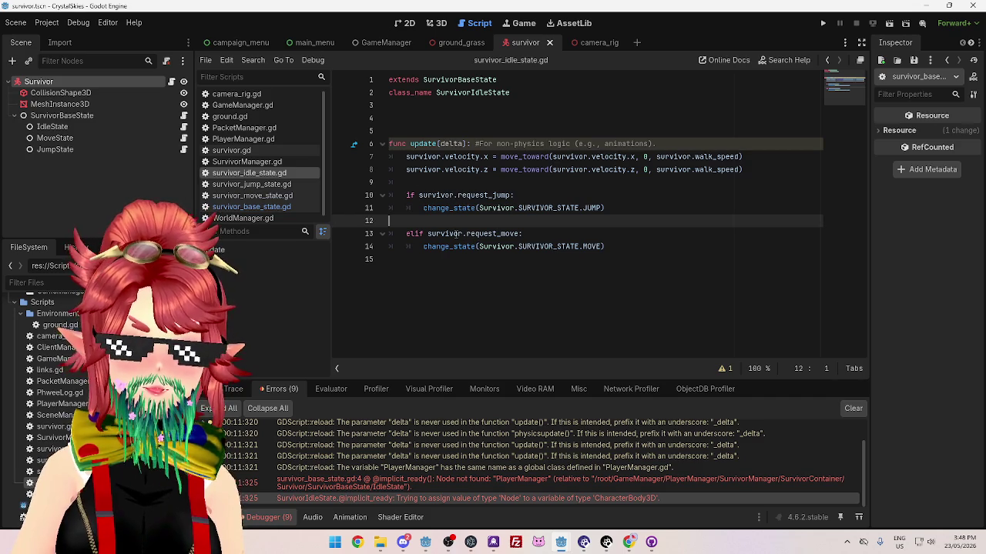
{"action": "key", "text": "BackSpace"}
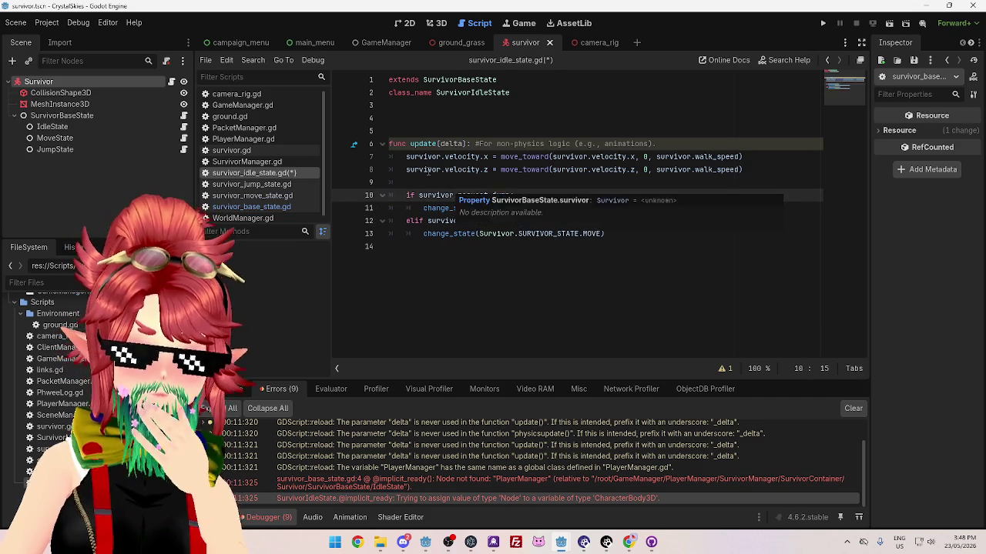
{"action": "left_click", "coordinate": [428, 181]}
{"action": "key", "text": "Tab"}
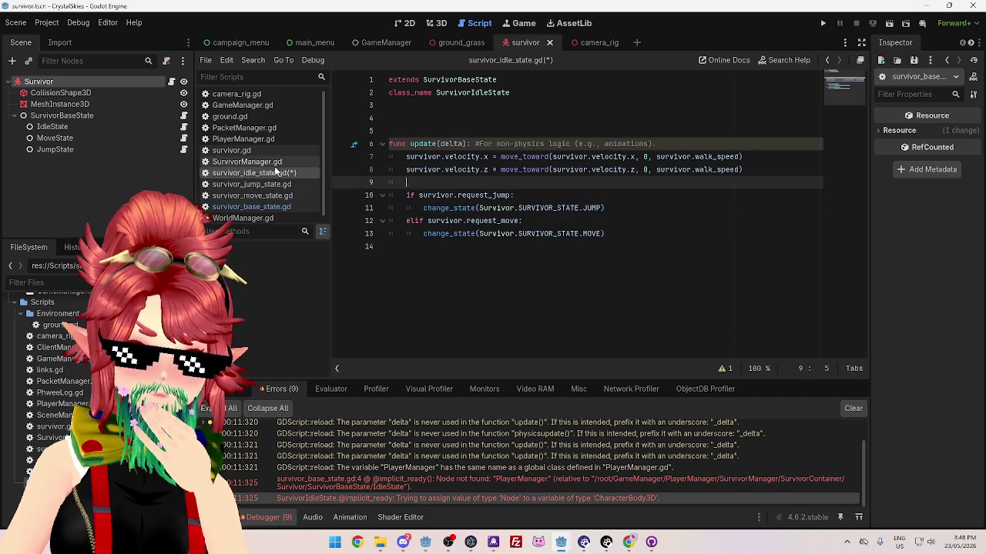
{"action": "key", "text": "ctrl+s"}
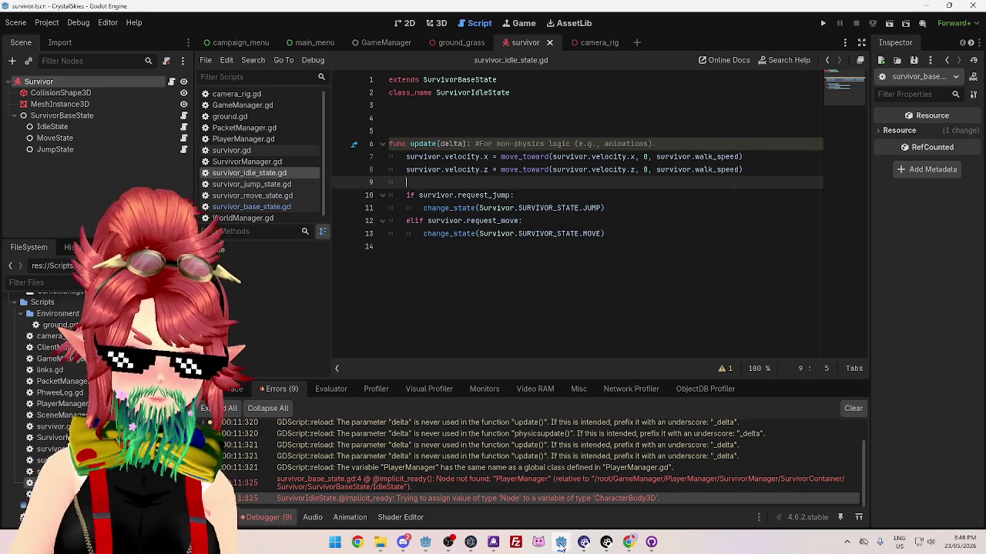
{"action": "key", "text": "F5"}
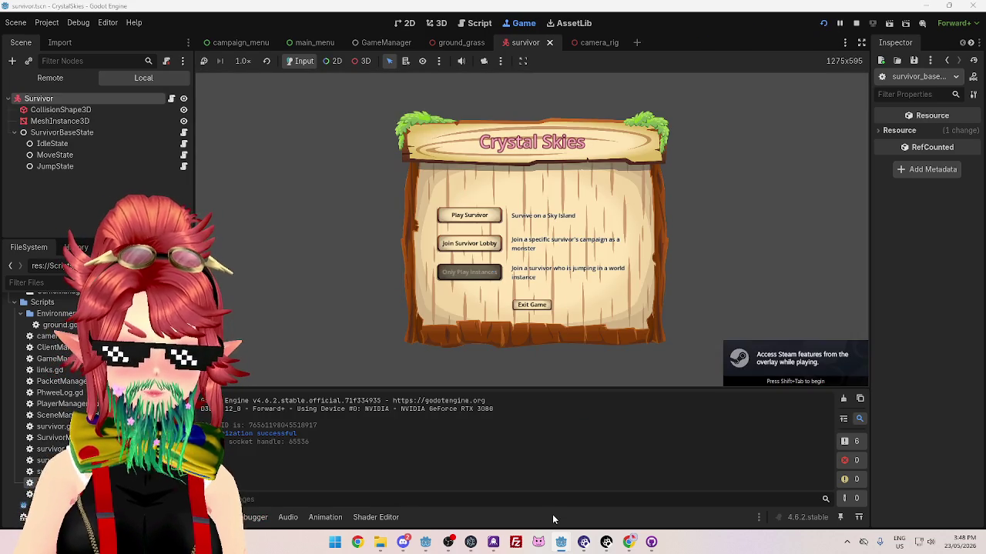
Run the server project with F5 from its window, then return to the survivor project window
{"action": "mouse_move", "coordinate": [557, 543]}
{"action": "left_click", "coordinate": [606, 501]}
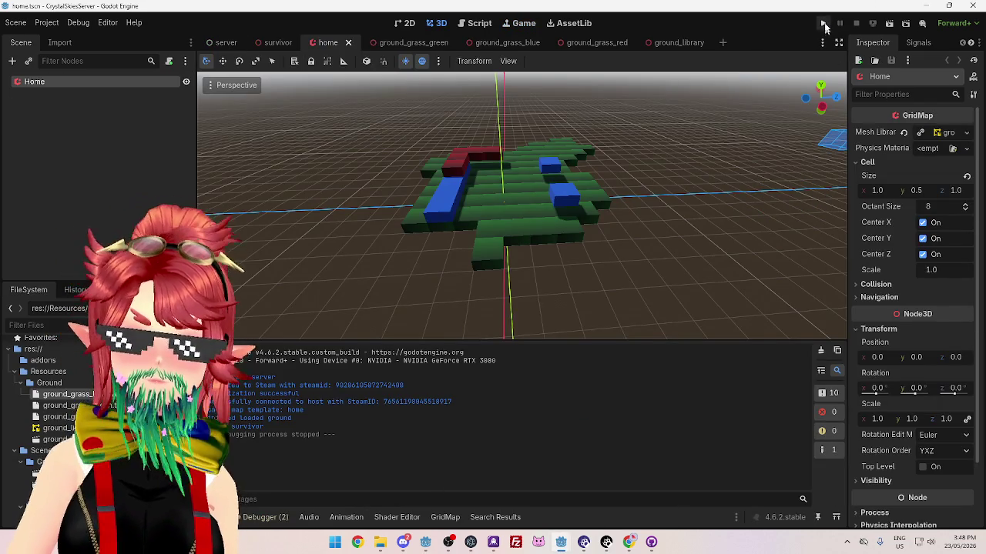
{"action": "key", "text": "F5"}
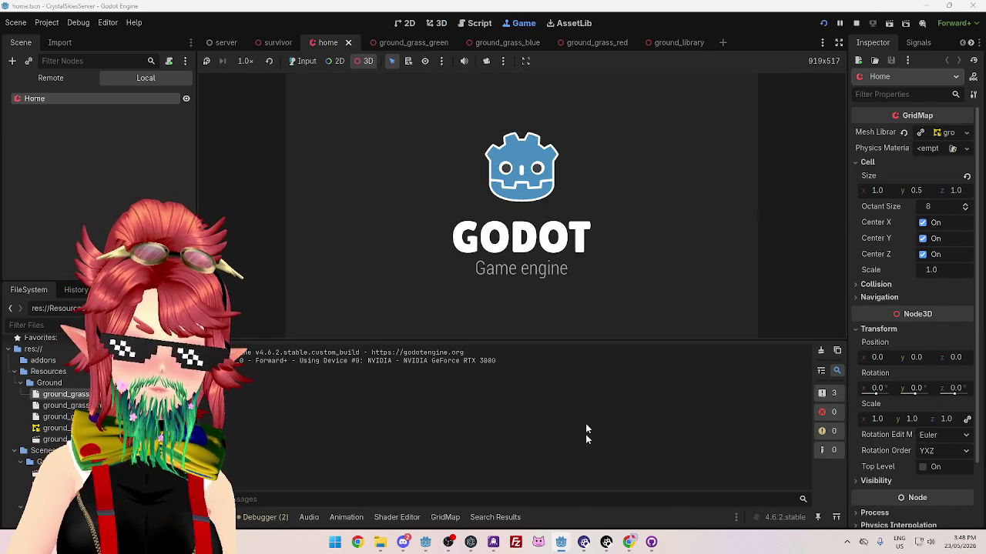
{"action": "mouse_move", "coordinate": [559, 545]}
{"action": "left_click", "coordinate": [500, 481]}
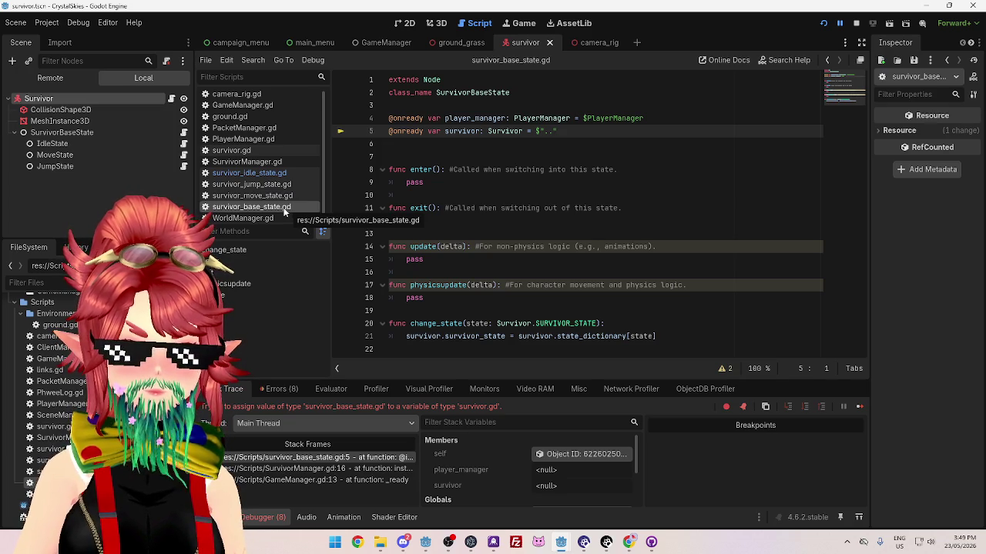
Select SurvivorBaseState and read the 'Node not found: PlayerManager' error in the Debugger's Errors list
{"action": "mouse_move", "coordinate": [39, 99]}
{"action": "left_mouse_down"}
{"action": "mouse_move", "coordinate": [229, 112]}
{"action": "mouse_move", "coordinate": [447, 150]}
{"action": "left_mouse_up"}
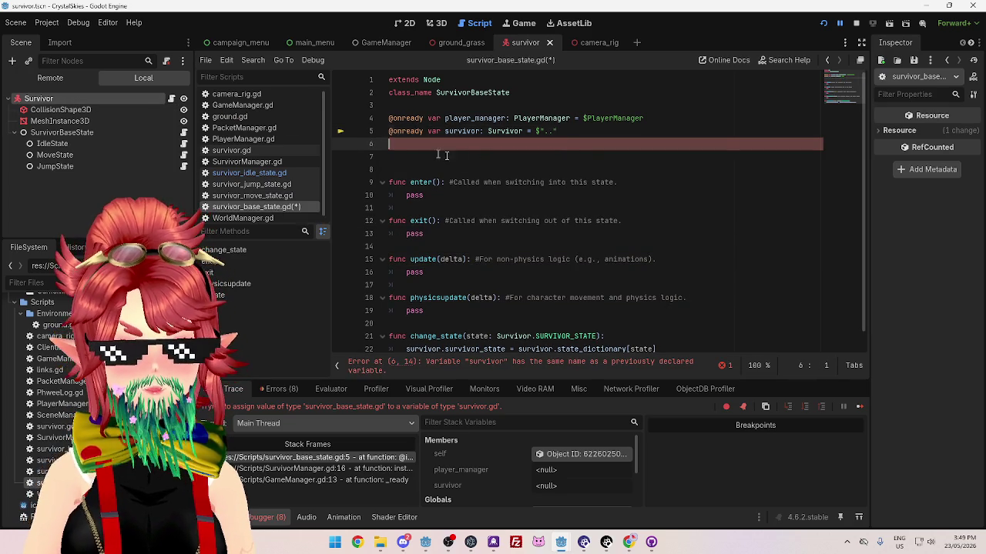
{"action": "key", "text": "ctrl+z"}
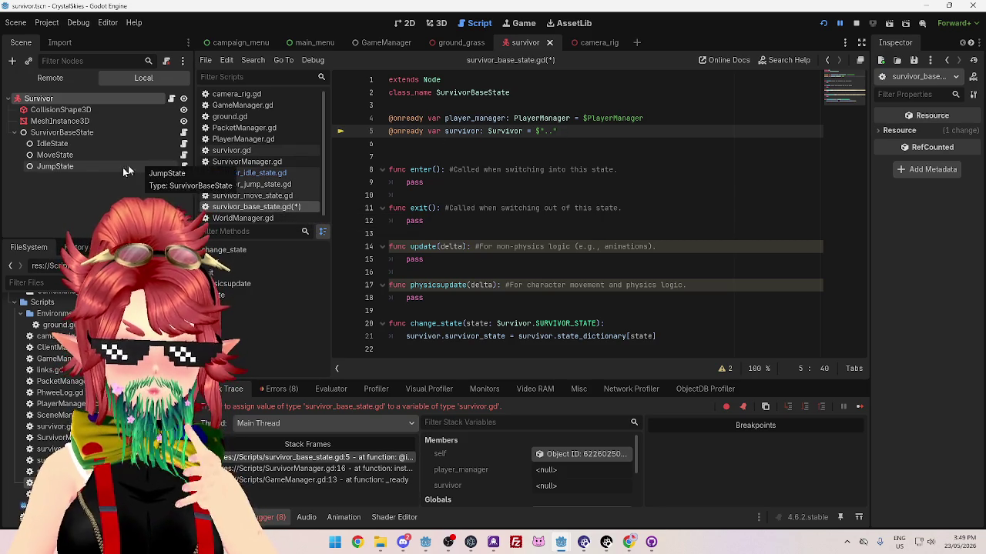
{"action": "left_click", "coordinate": [91, 133]}
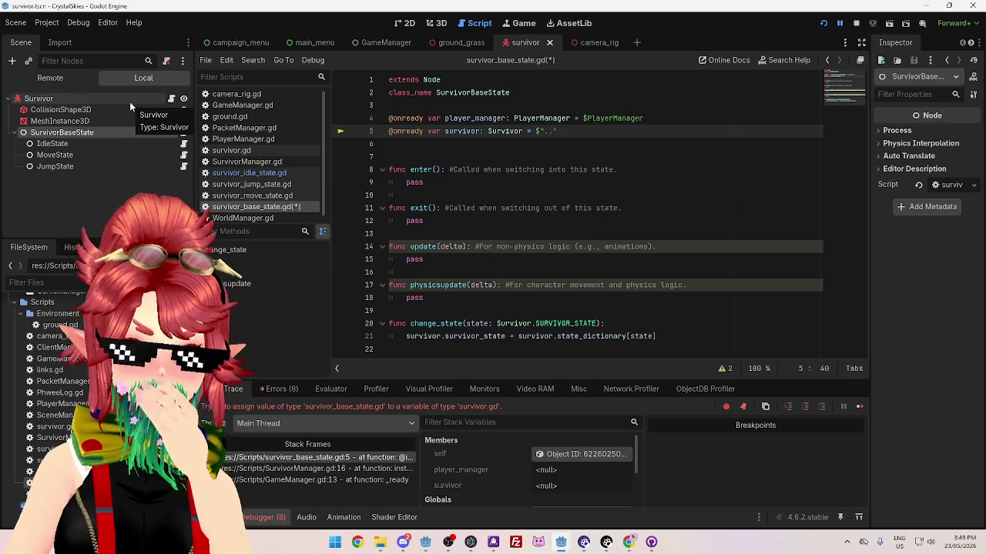
{"action": "left_click", "coordinate": [287, 389]}
{"action": "scroll", "coordinate": [418, 485], "scroll_direction": "down", "scroll_amount": 1}
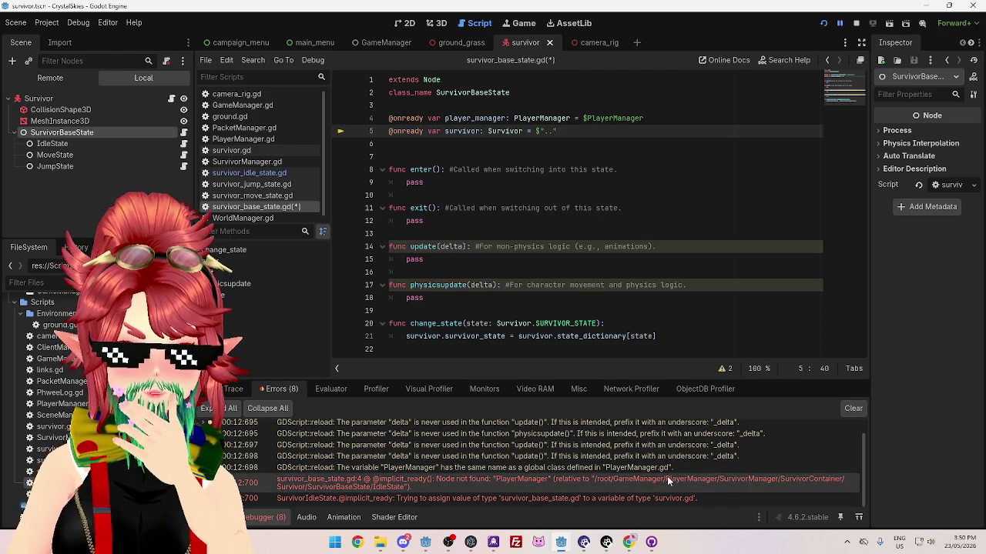
{"action": "mouse_move", "coordinate": [667, 476]}
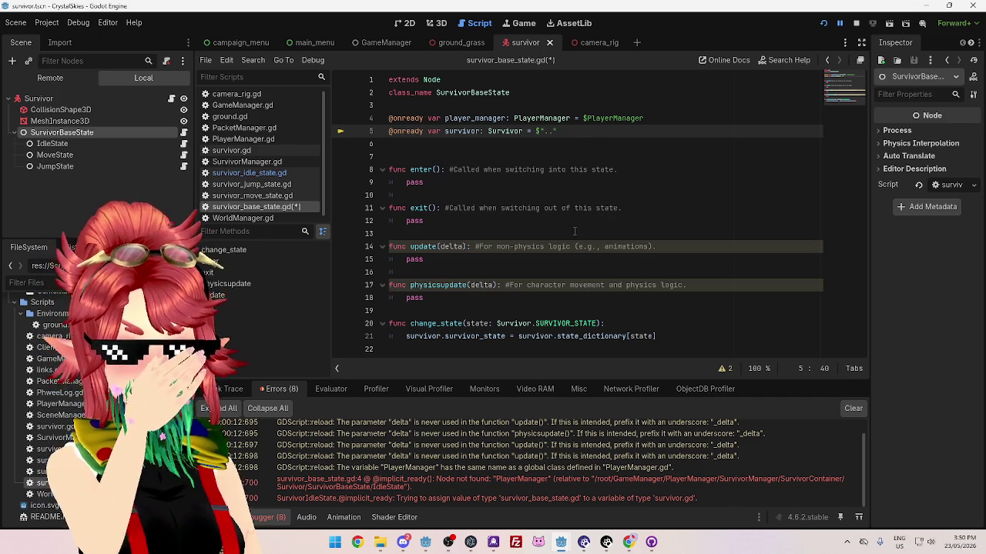
Browse GameManager.gd, PacketManager.gd, PlayerManager.gd, SurvivorManager.gd and camera_rig.gd, then reopen survivor_base_state.gd
{"action": "left_click", "coordinate": [262, 106]}
{"action": "left_click", "coordinate": [254, 128]}
{"action": "left_click", "coordinate": [255, 139]}
{"action": "left_click", "coordinate": [254, 128]}
{"action": "left_click", "coordinate": [259, 140]}
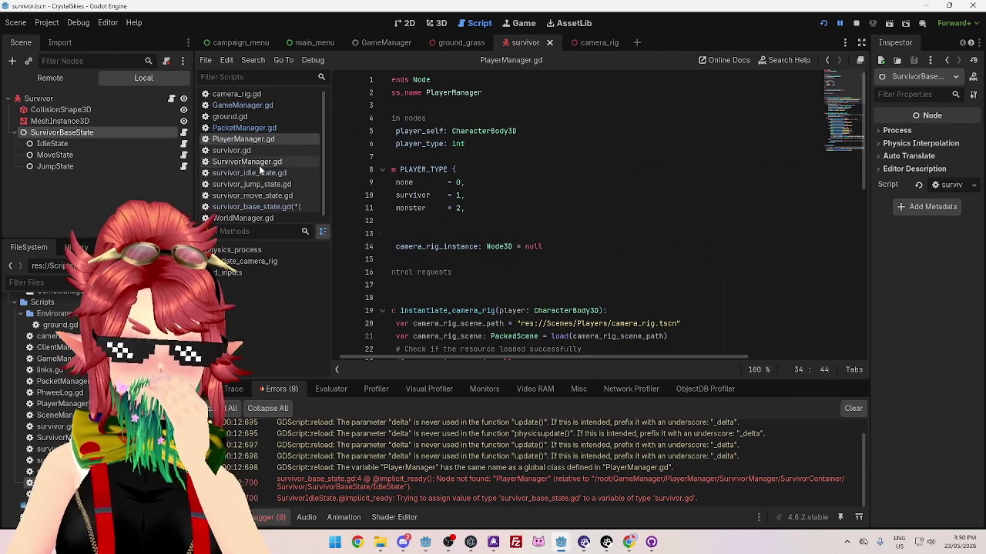
{"action": "left_click", "coordinate": [246, 162]}
{"action": "left_click", "coordinate": [266, 93]}
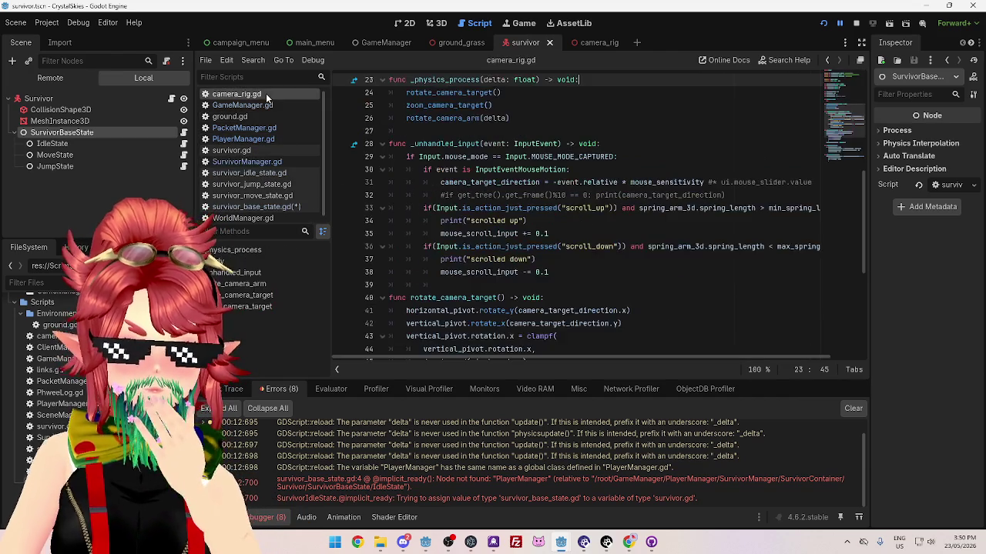
{"action": "scroll", "coordinate": [544, 237], "scroll_direction": "up", "scroll_amount": 5}
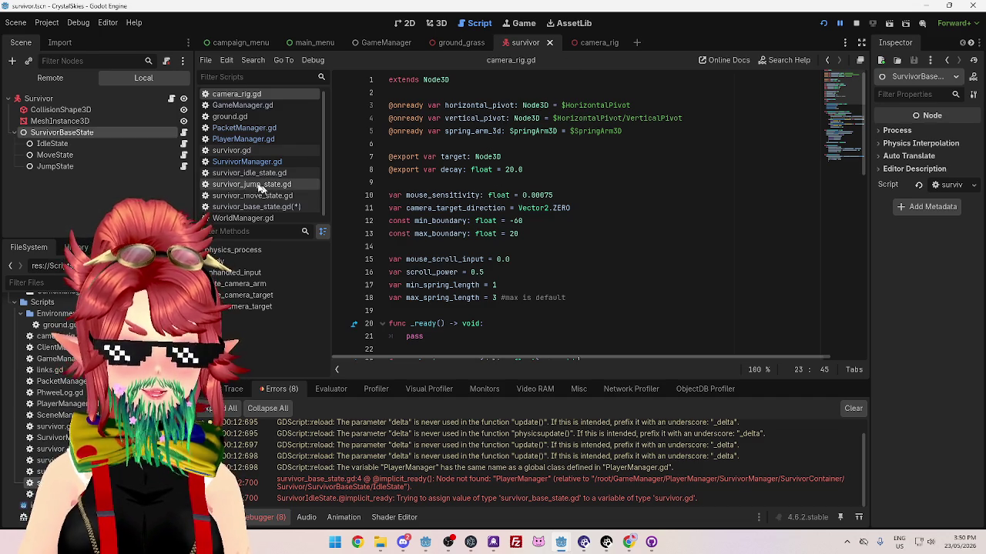
{"action": "left_click", "coordinate": [260, 209]}
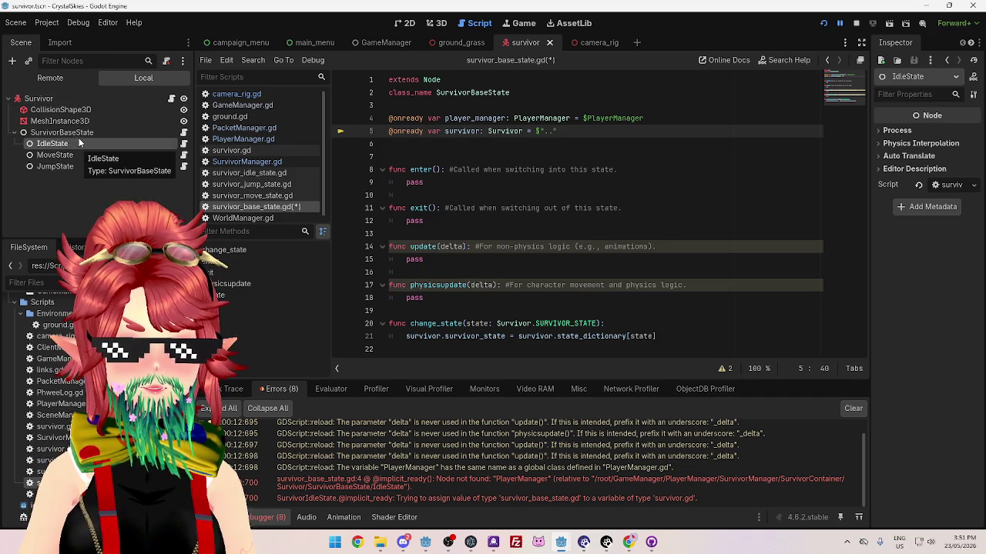
Look over the idle and jump state scripts, then select the ".." path on line 5 of survivor_base_state.gd
{"action": "left_click", "coordinate": [259, 174]}
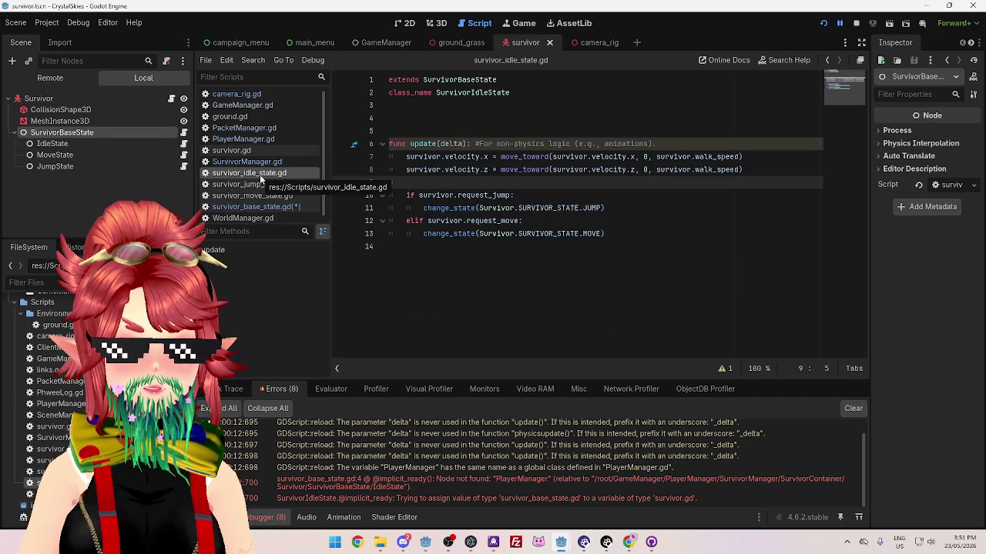
{"action": "left_click", "coordinate": [257, 208]}
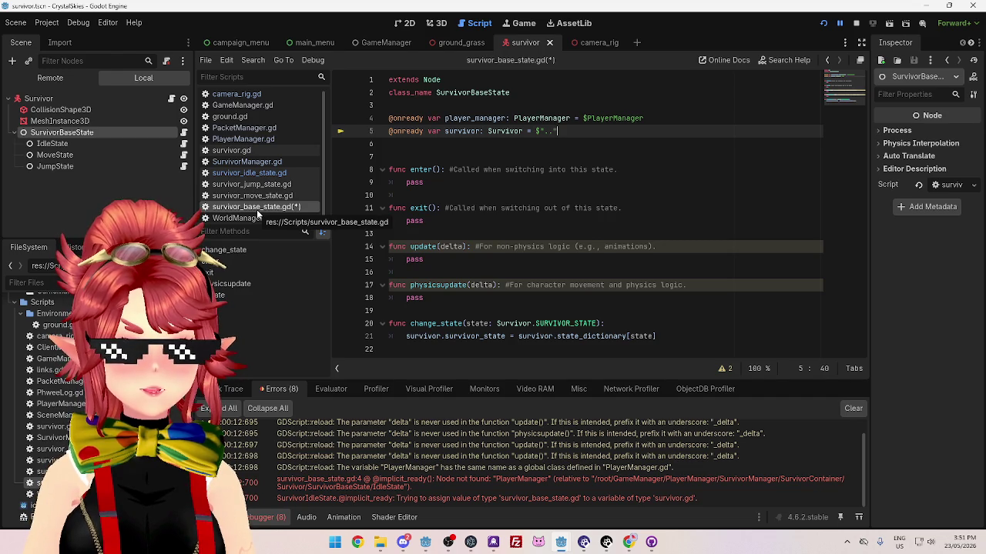
{"action": "left_click", "coordinate": [98, 146]}
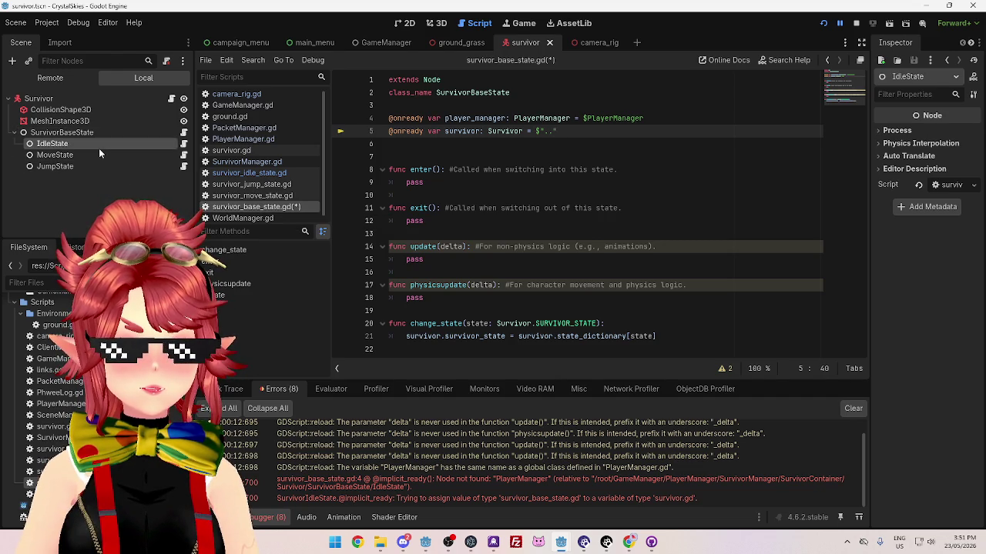
{"action": "left_click", "coordinate": [259, 172]}
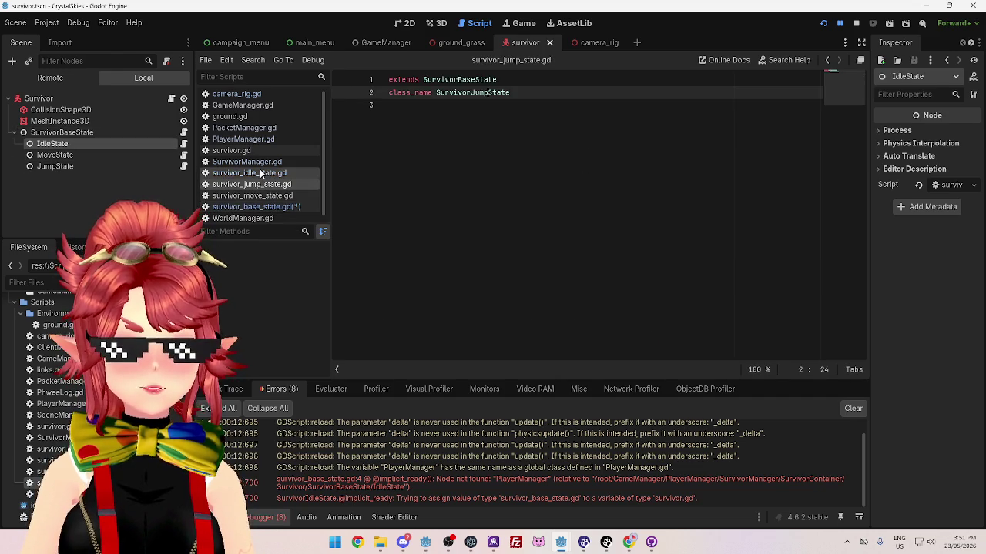
{"action": "left_click", "coordinate": [271, 209]}
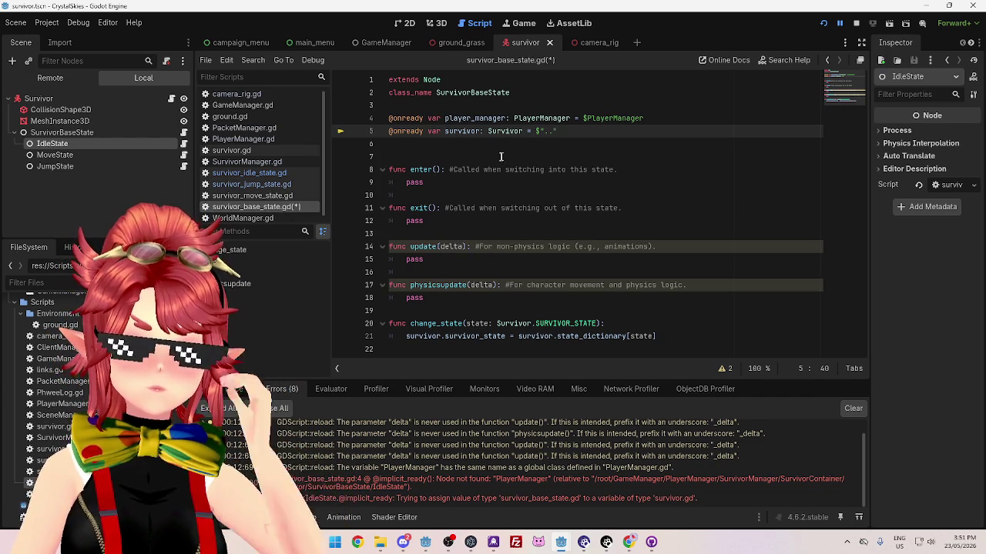
{"action": "double_click", "coordinate": [578, 130]}
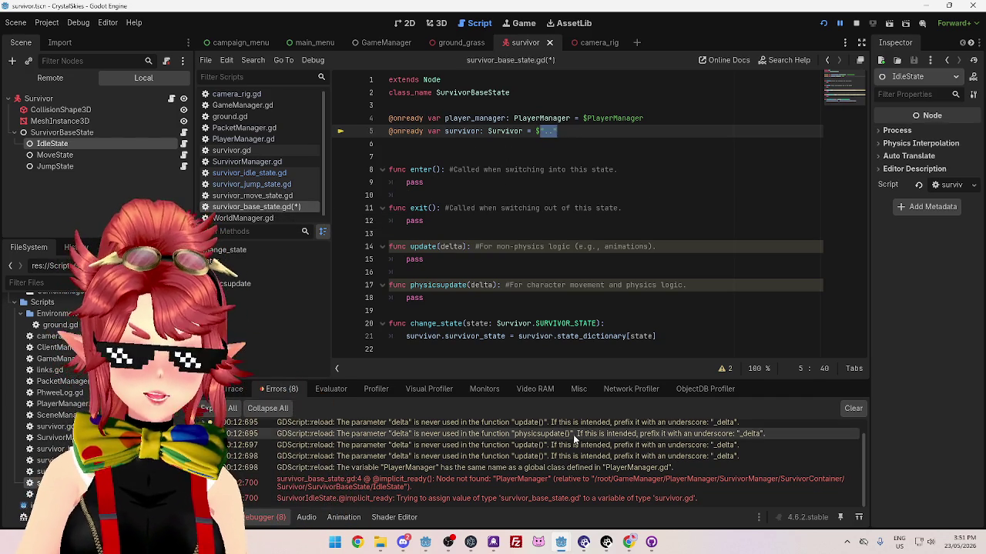
In the server project, stop the game and copy the absolute node path from PacketManager.gd line 3
{"action": "mouse_move", "coordinate": [561, 542]}
{"action": "left_click", "coordinate": [516, 492]}
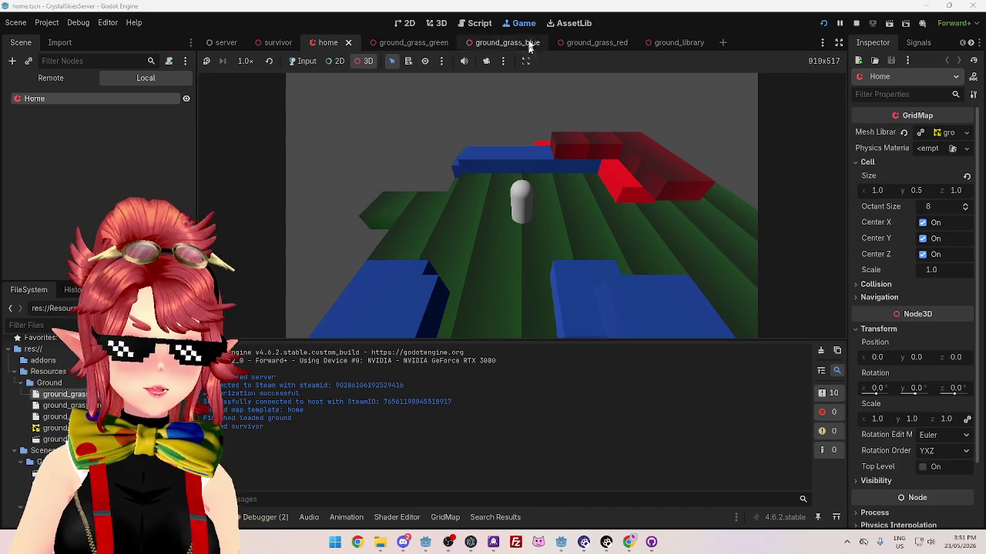
{"action": "key", "text": "F8"}
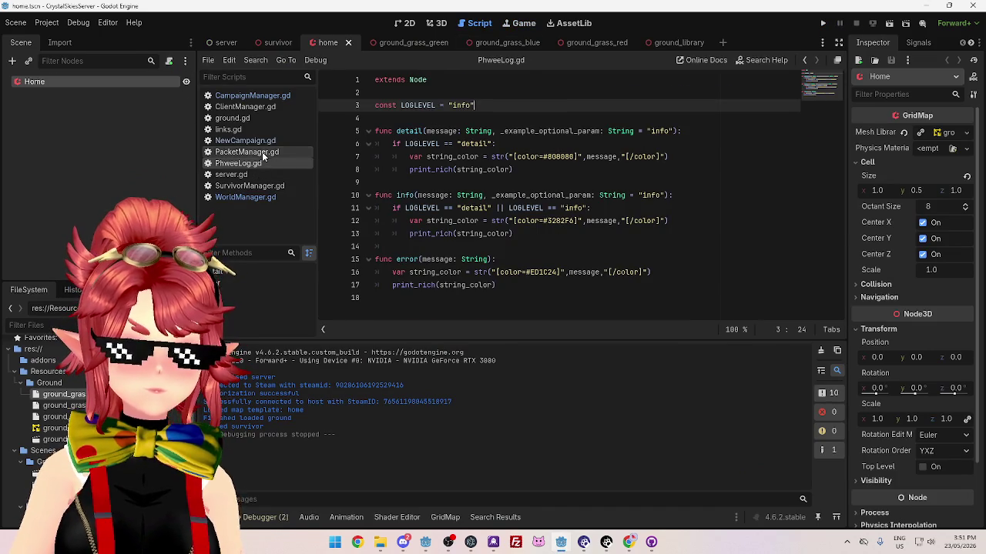
{"action": "left_click", "coordinate": [262, 152]}
{"action": "scroll", "coordinate": [491, 240], "scroll_direction": "up", "scroll_amount": 4}
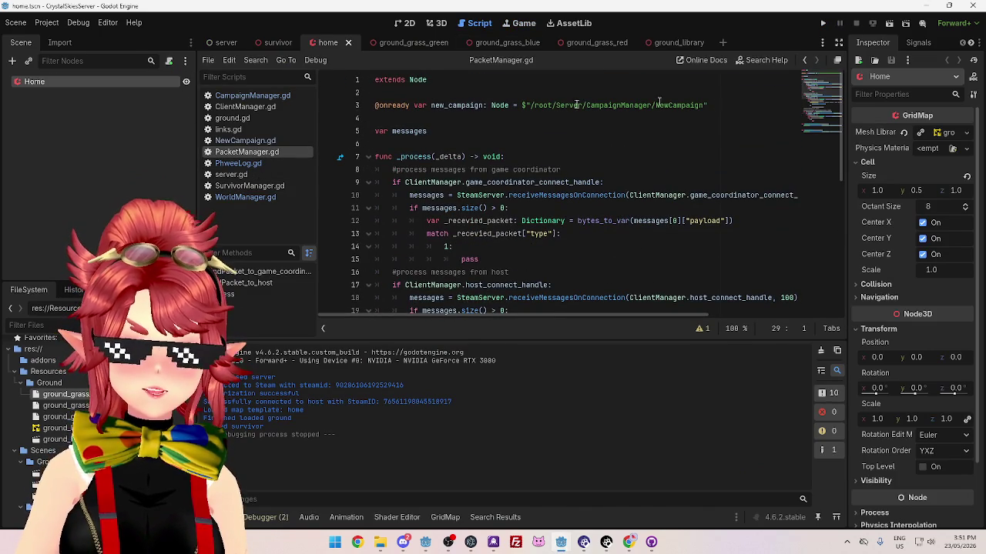
{"action": "left_click_drag", "start_coordinate": [523, 105], "coordinate": [715, 104]}
{"action": "key", "text": "ctrl+c"}
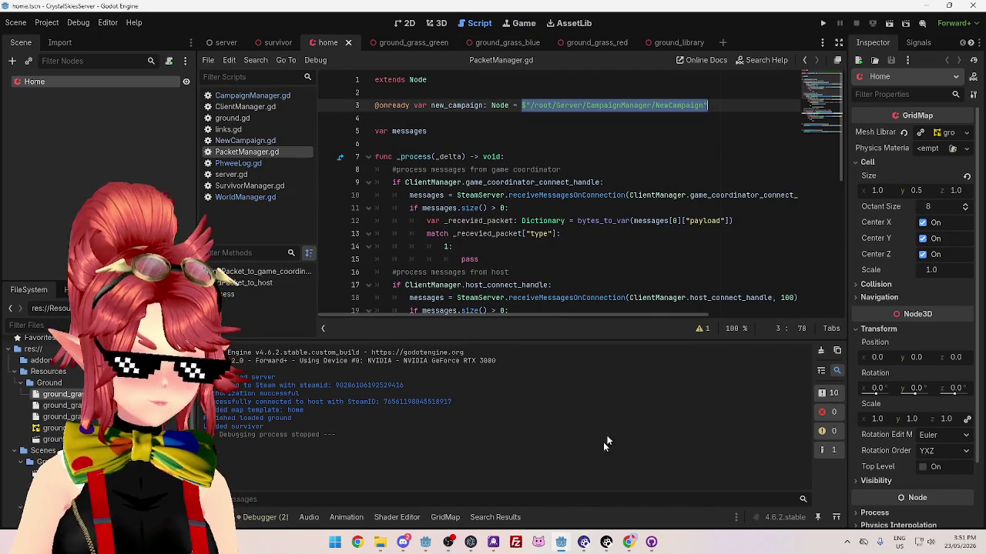
{"action": "mouse_move", "coordinate": [564, 548]}
{"action": "left_click", "coordinate": [502, 488]}
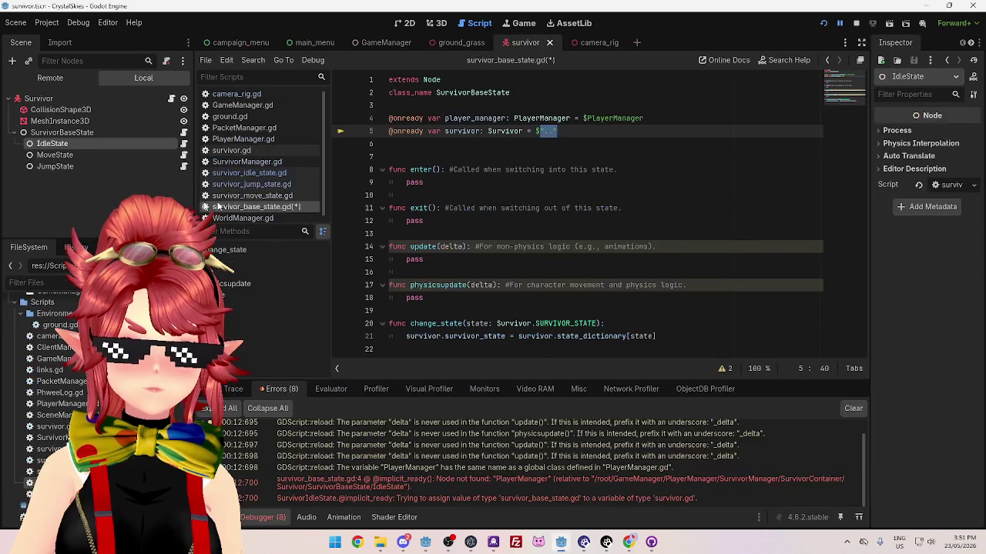
Paste the copied absolute path over PlayerManager on line 4 of survivor_base_state.gd
{"action": "double_click", "coordinate": [637, 120]}
{"action": "key", "text": "ctrl+v"}
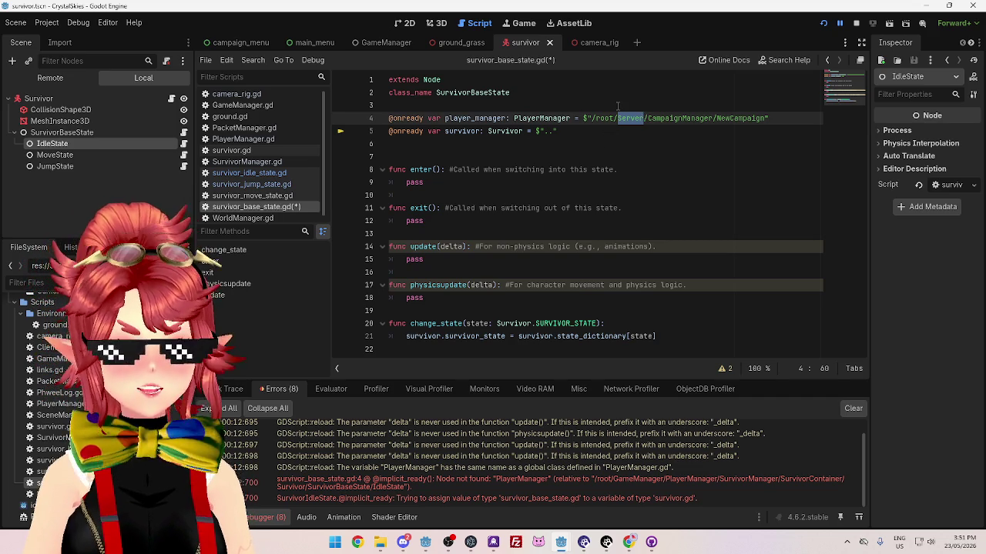
{"action": "key", "text": "ctrl+z"}
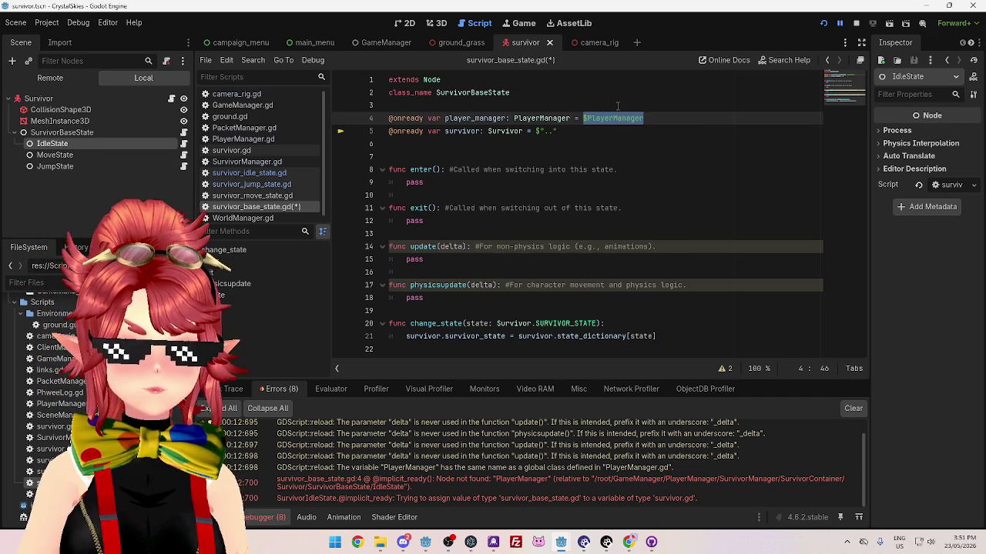
{"action": "type", "text": "$\"/root/Server/CampaignManager/NewCampaign\""}
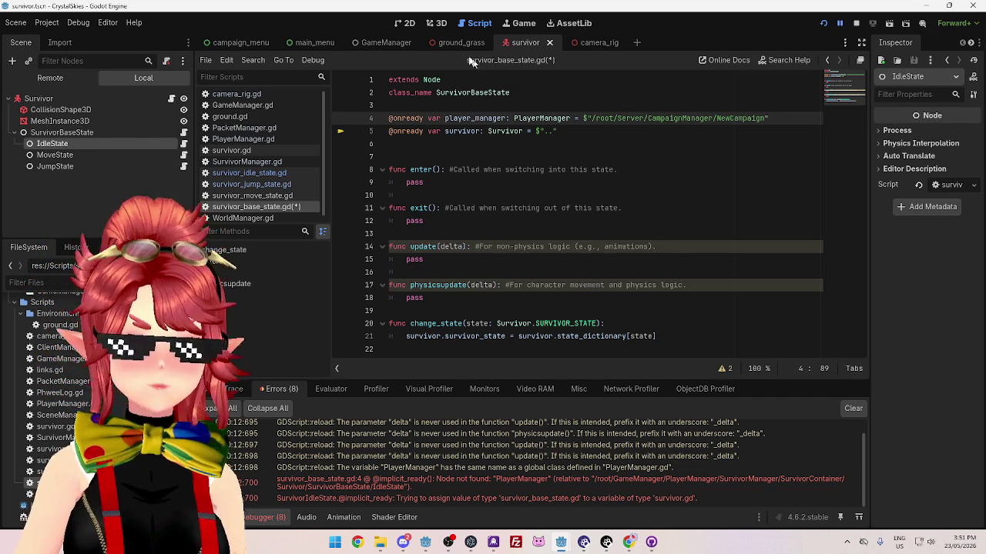
{"action": "left_click", "coordinate": [385, 43]}
{"action": "left_click", "coordinate": [579, 105]}
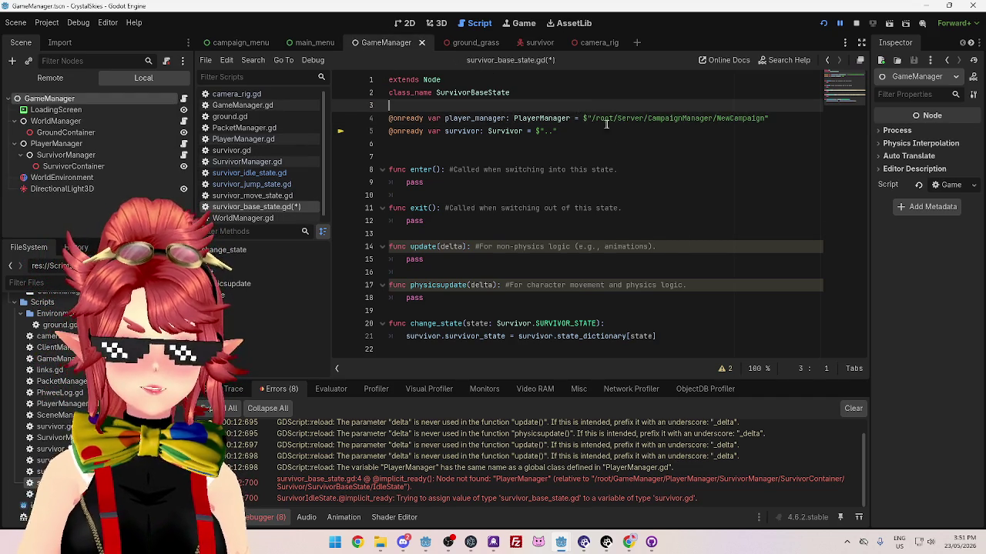
Change the path to /root/GameManager/PlayerManager and save the script
{"action": "left_click_drag", "start_coordinate": [616, 118], "coordinate": [645, 118]}
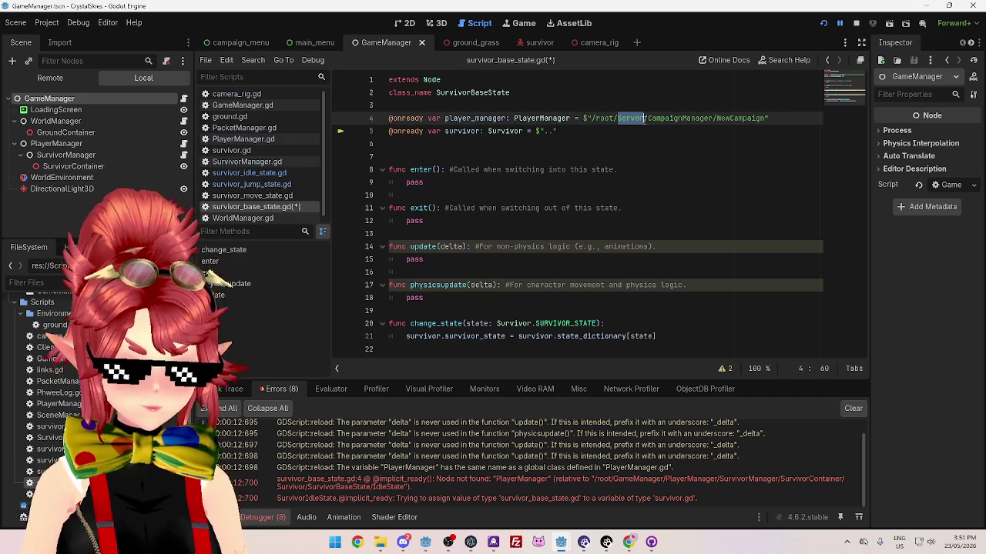
{"action": "type", "text": "GameManager"}
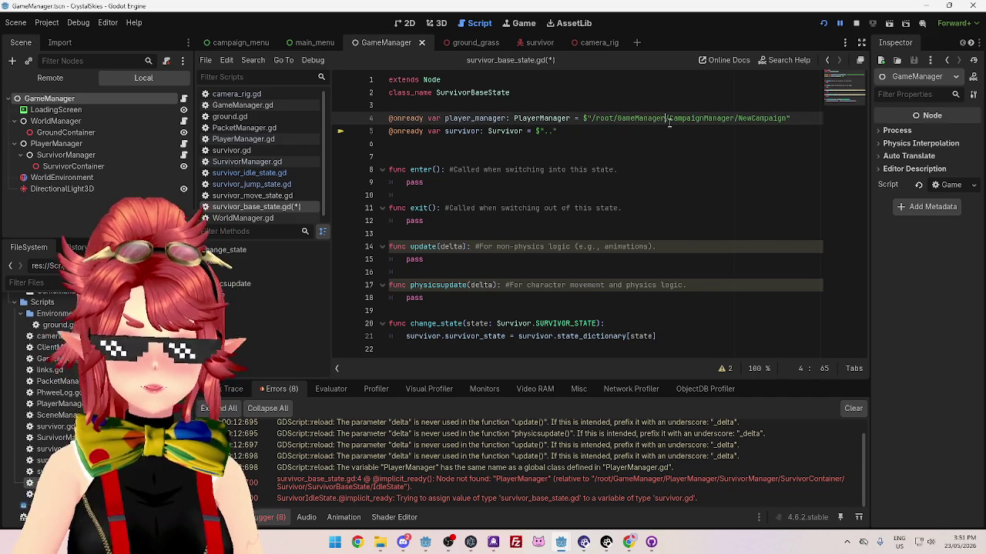
{"action": "left_click_drag", "start_coordinate": [668, 118], "coordinate": [787, 119]}
{"action": "type", "text": "PlayerManager"}
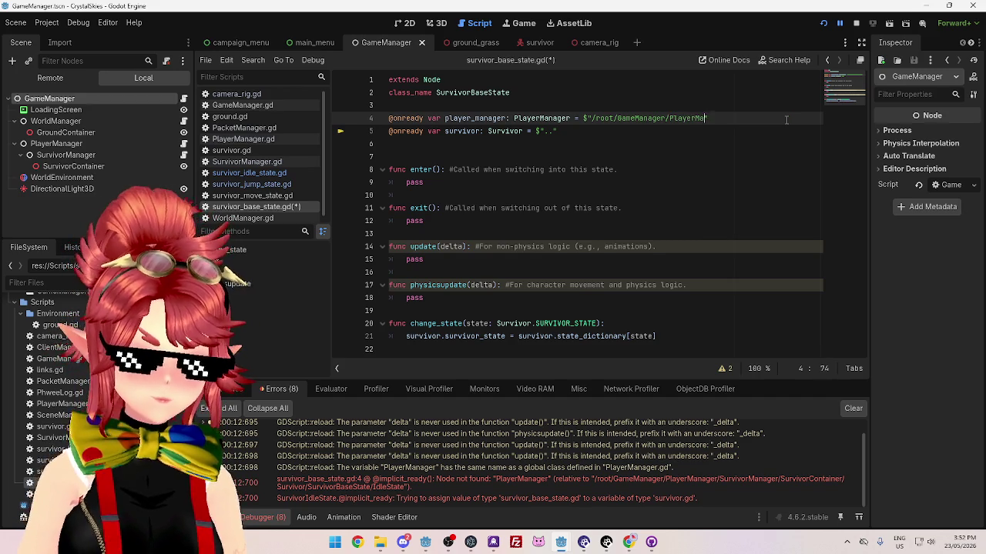
{"action": "left_click", "coordinate": [563, 136]}
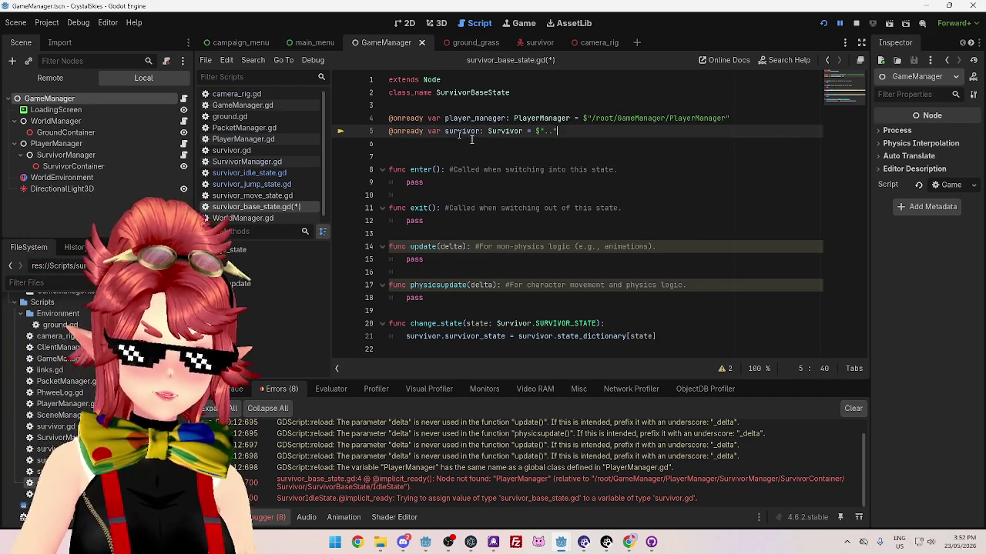
{"action": "key", "text": "ctrl+s"}
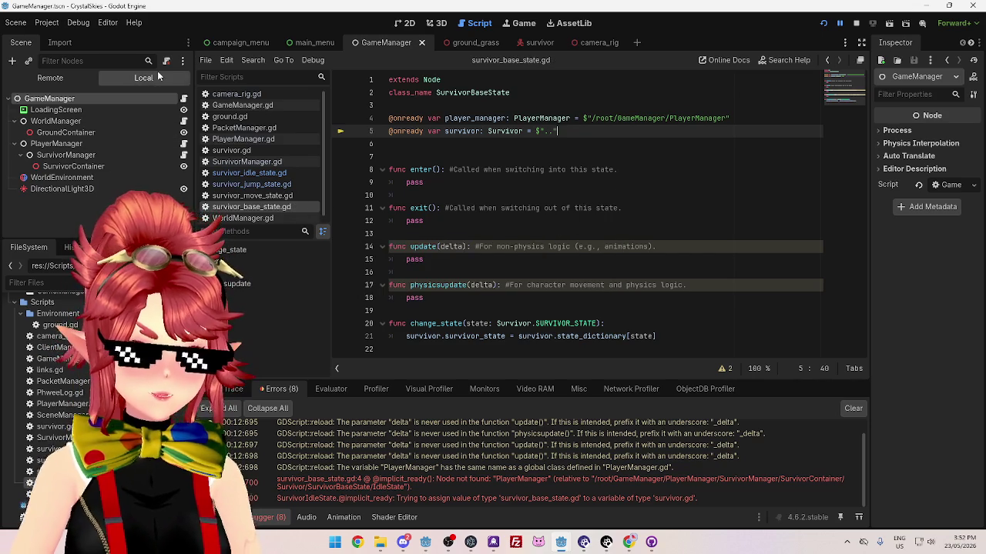
{"action": "left_click", "coordinate": [539, 42]}
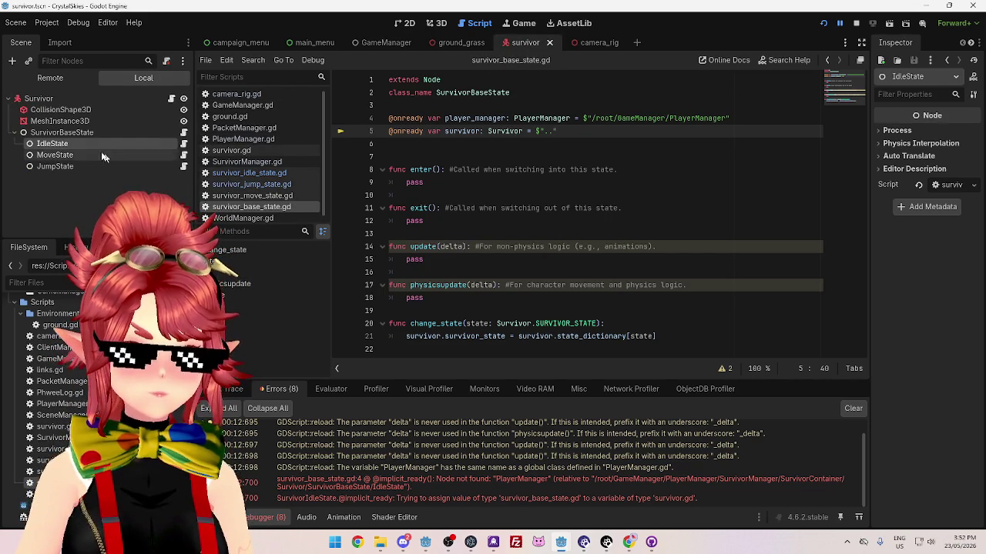
Delete empty line 3 in survivor_idle_state.gd, then go back to survivor_base_state.gd
{"action": "left_click", "coordinate": [503, 139]}
{"action": "left_click", "coordinate": [502, 131]}
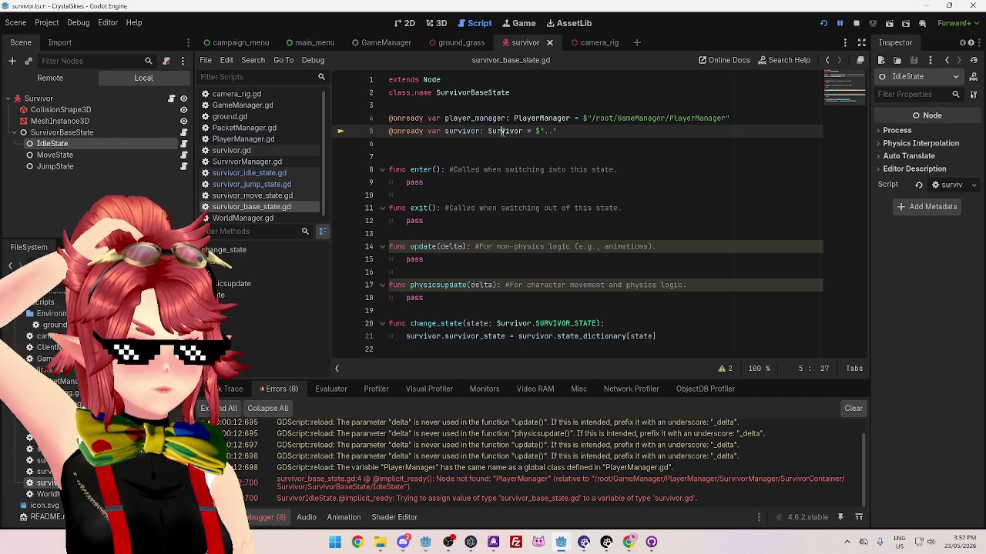
{"action": "left_click", "coordinate": [266, 176]}
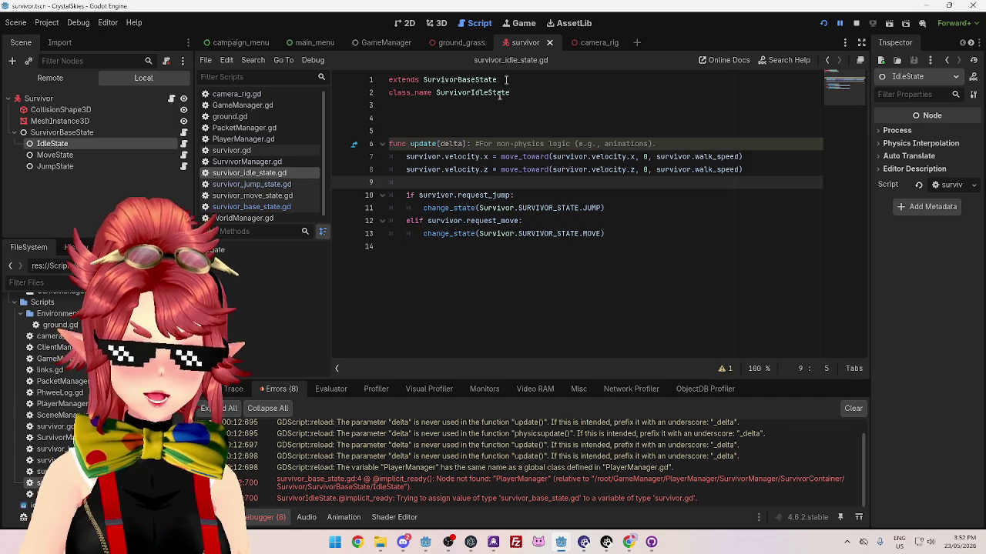
{"action": "left_click", "coordinate": [441, 105]}
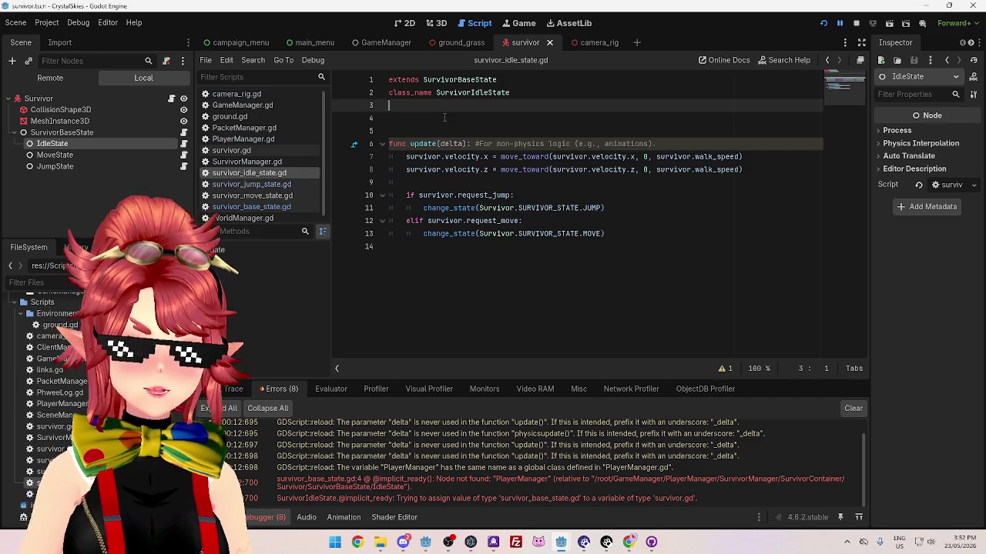
{"action": "key", "text": "BackSpace"}
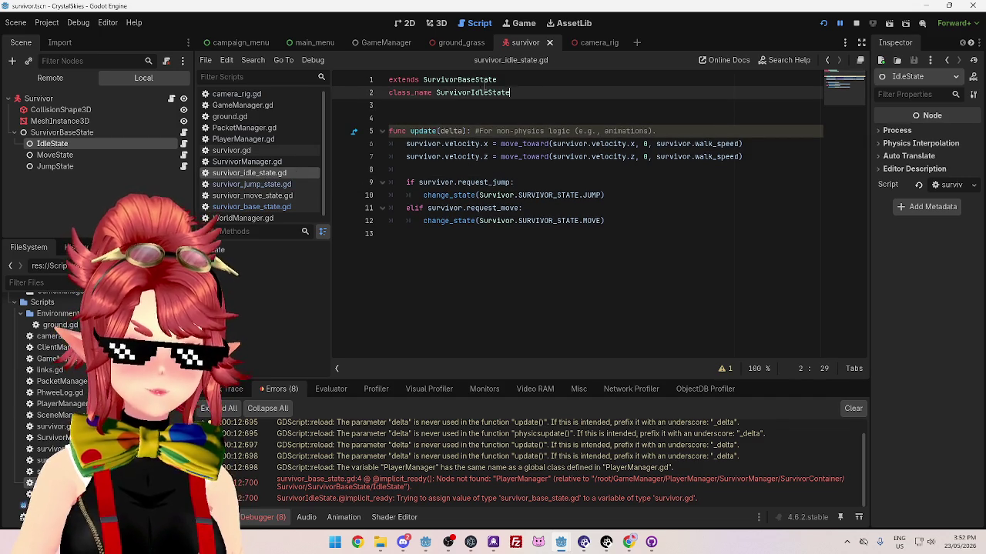
{"action": "left_click", "coordinate": [278, 208]}
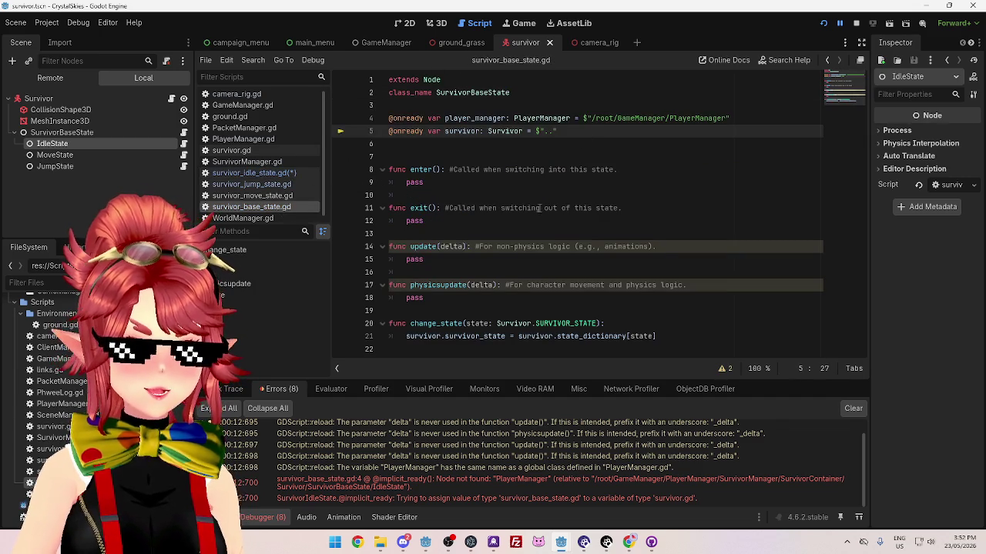
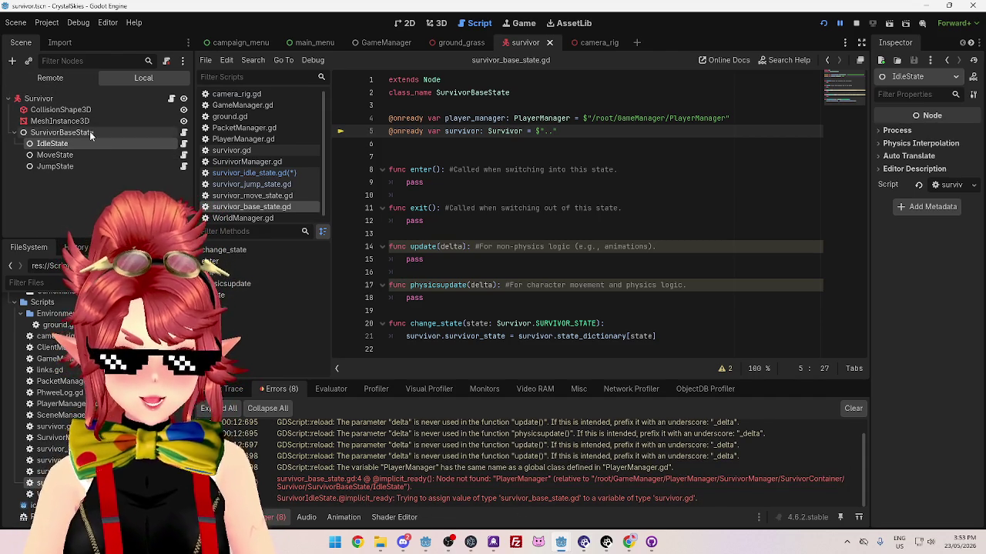
Reparent IdleState, MoveState and JumpState from SurvivorBaseState to Survivor, then stop the running game
{"action": "left_click", "coordinate": [254, 173]}
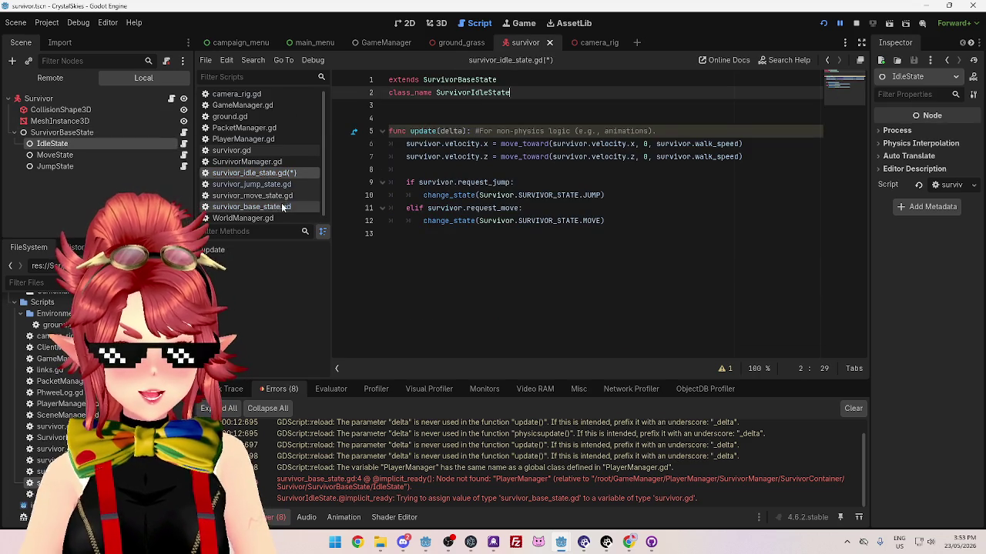
{"action": "left_click", "coordinate": [251, 206]}
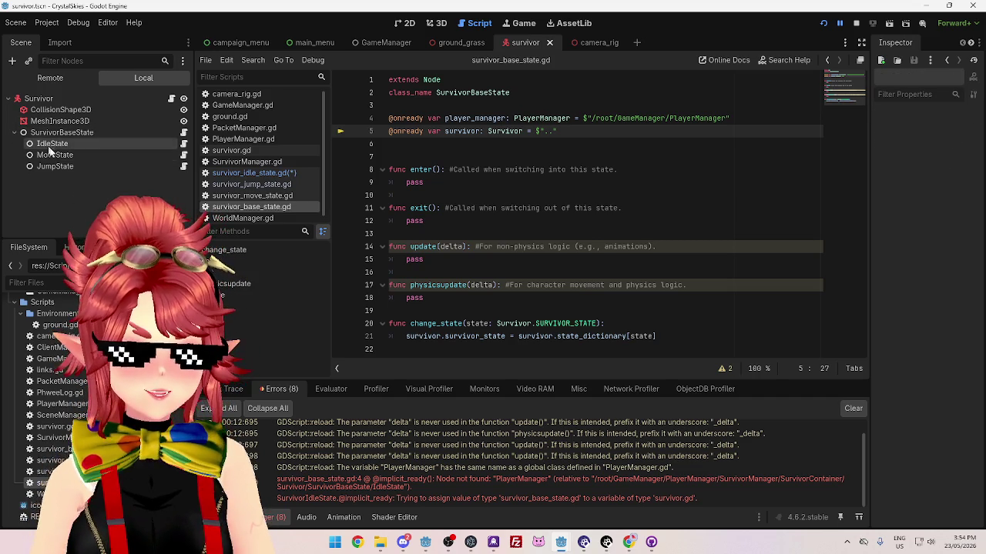
{"action": "left_click", "coordinate": [60, 167]}
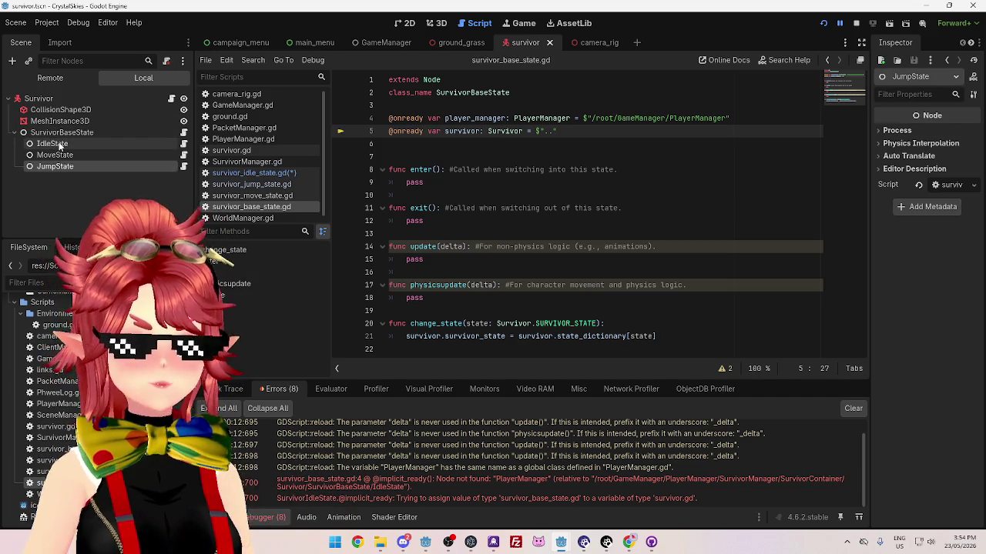
{"action": "left_click", "coordinate": [60, 144], "text": "shift"}
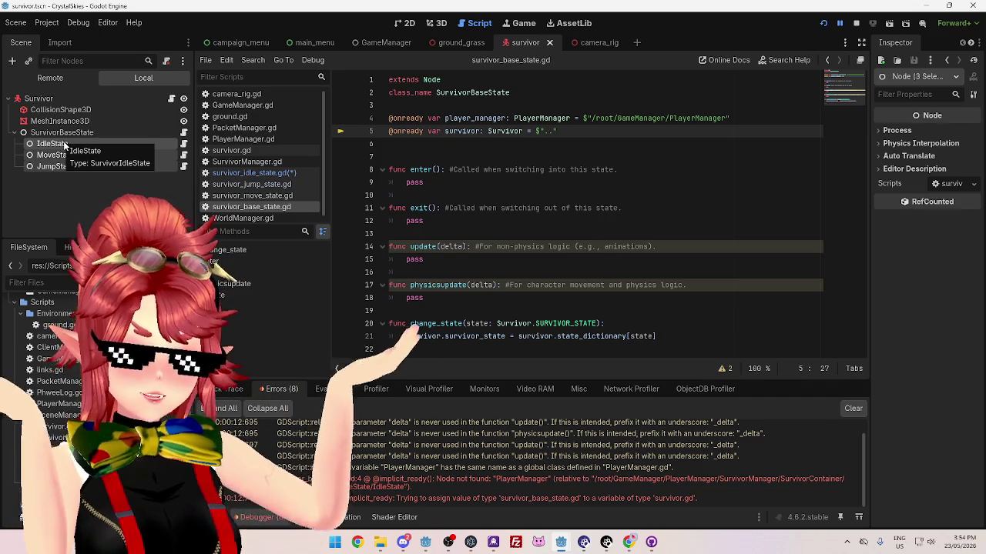
{"action": "mouse_move", "coordinate": [65, 145]}
{"action": "left_mouse_down"}
{"action": "mouse_move", "coordinate": [27, 143]}
{"action": "mouse_move", "coordinate": [27, 162]}
{"action": "mouse_move", "coordinate": [21, 95]}
{"action": "left_mouse_up"}
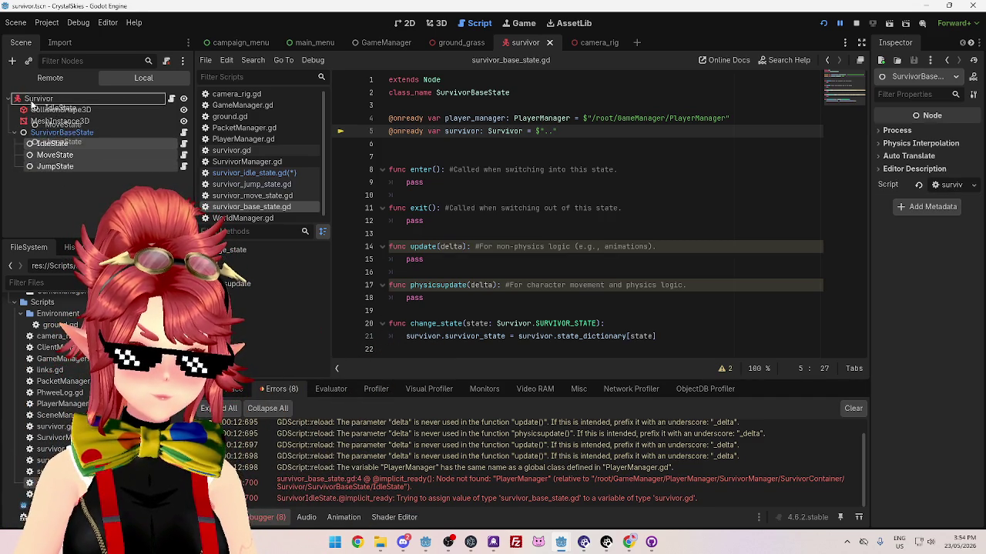
{"action": "left_click", "coordinate": [645, 210]}
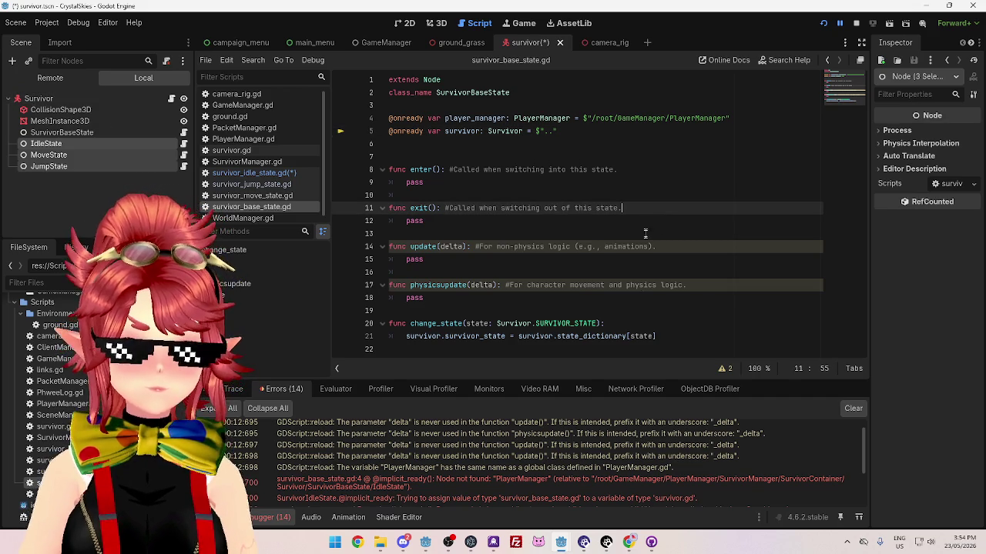
{"action": "left_click", "coordinate": [858, 24]}
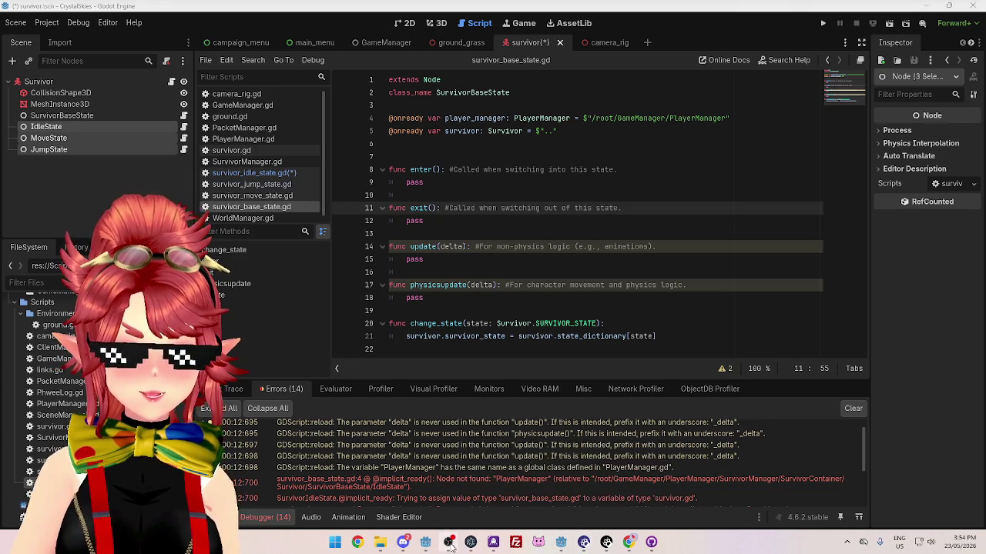
Run the survivor project from its editor after briefly visiting the other Godot window
{"action": "mouse_move", "coordinate": [560, 544]}
{"action": "left_click", "coordinate": [604, 482]}
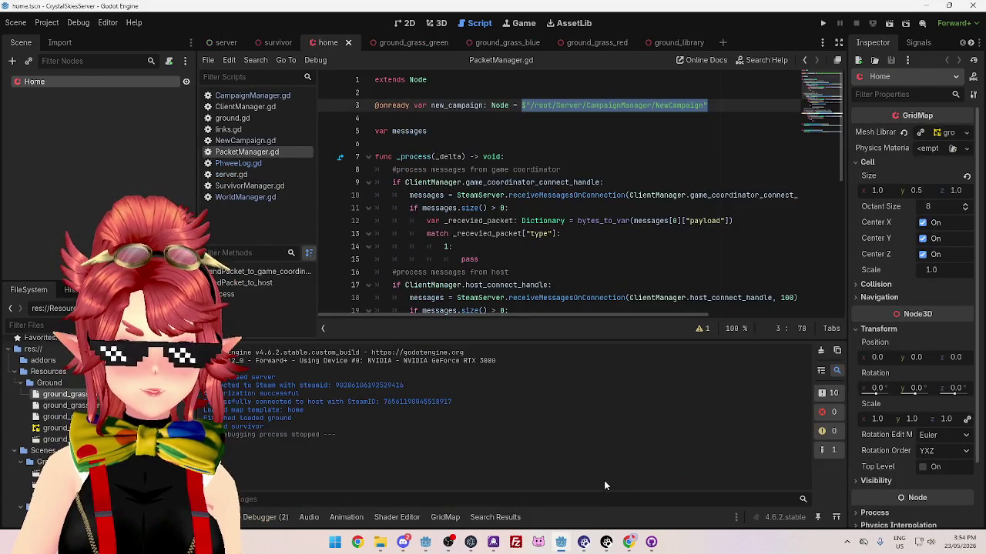
{"action": "left_click", "coordinate": [577, 194]}
{"action": "mouse_move", "coordinate": [556, 544]}
{"action": "left_click", "coordinate": [506, 481]}
{"action": "left_click", "coordinate": [821, 23]}
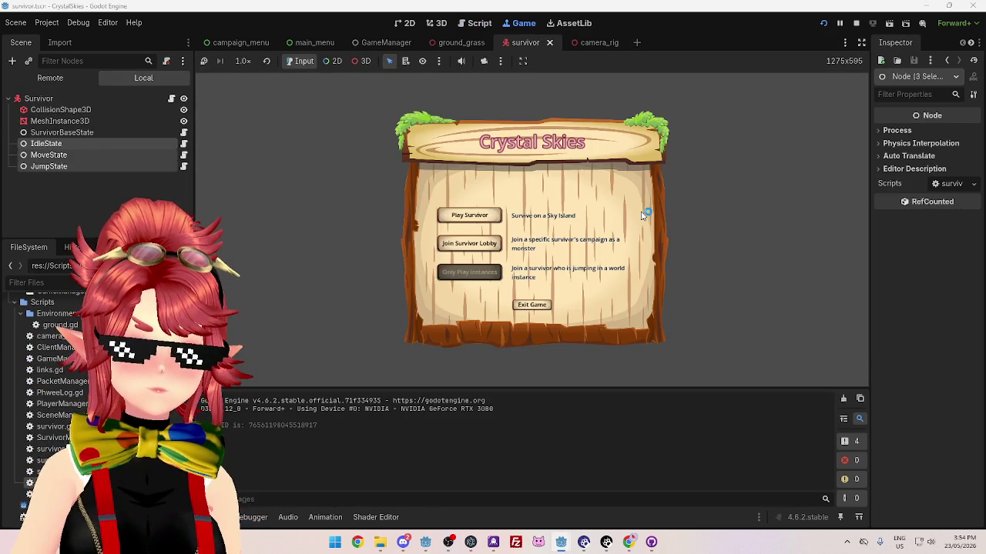
Run the CrystalSkiesServer project, then return to the survivor editor halted at the debugger break
{"action": "mouse_move", "coordinate": [564, 547]}
{"action": "left_click", "coordinate": [608, 495]}
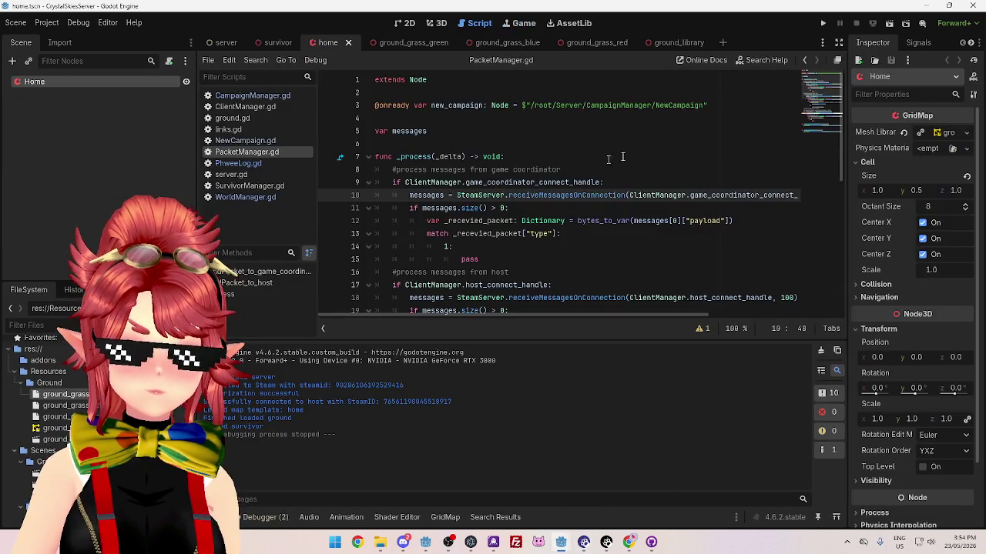
{"action": "left_click", "coordinate": [822, 24]}
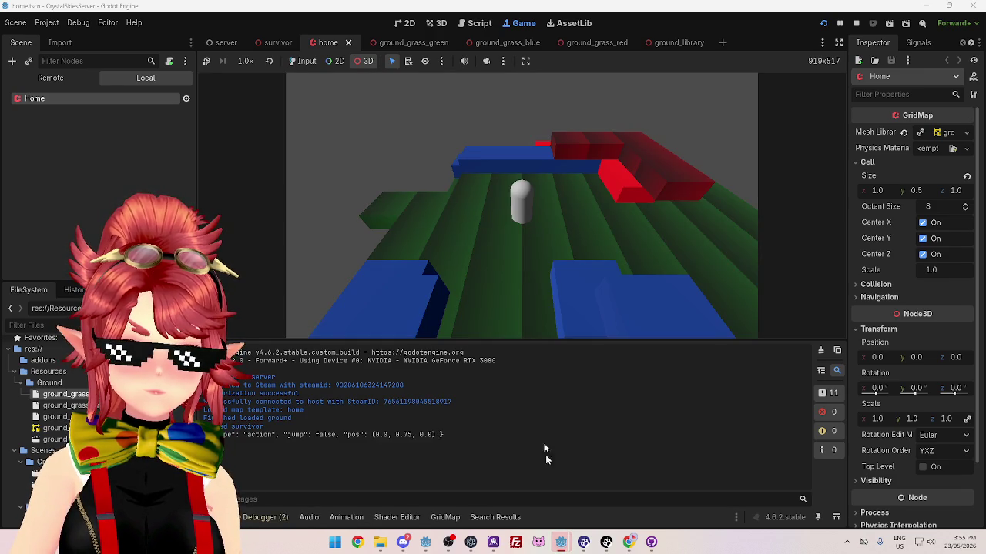
{"action": "mouse_move", "coordinate": [561, 543]}
{"action": "left_click", "coordinate": [534, 503]}
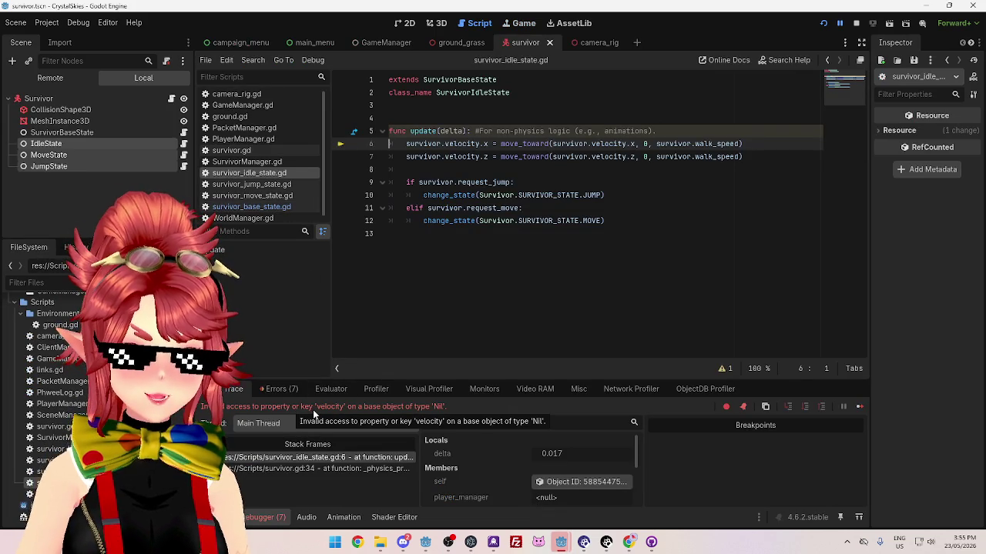
Review survivor_base_state.gd and survivor_idle_state.gd, then show the Debugger Errors list for the Nil velocity access
{"action": "mouse_move", "coordinate": [453, 148]}
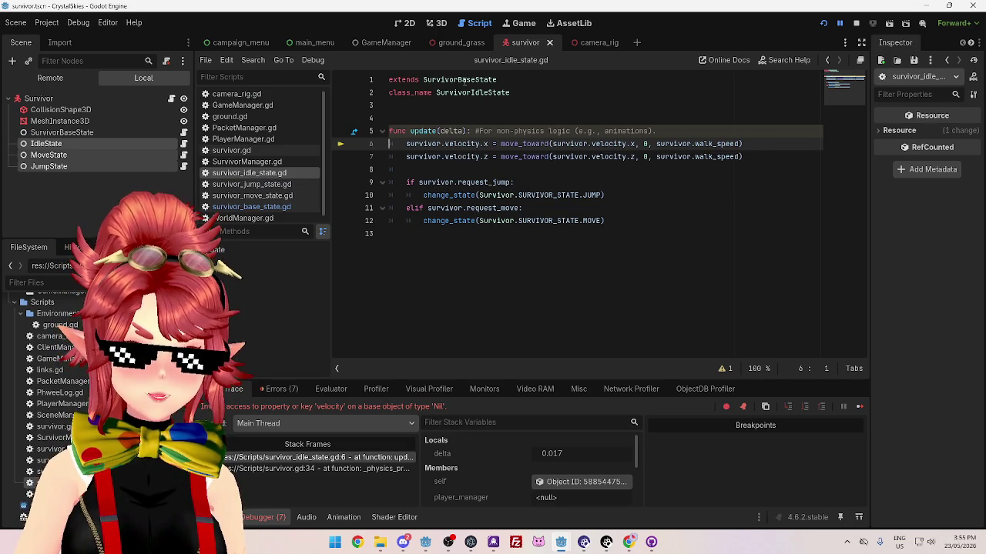
{"action": "left_click", "coordinate": [251, 206]}
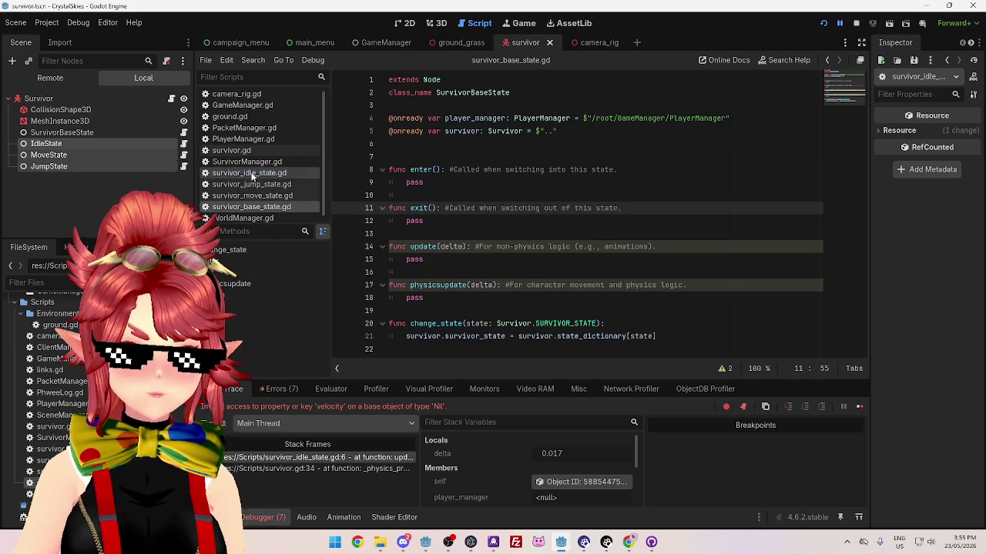
{"action": "left_click", "coordinate": [249, 173]}
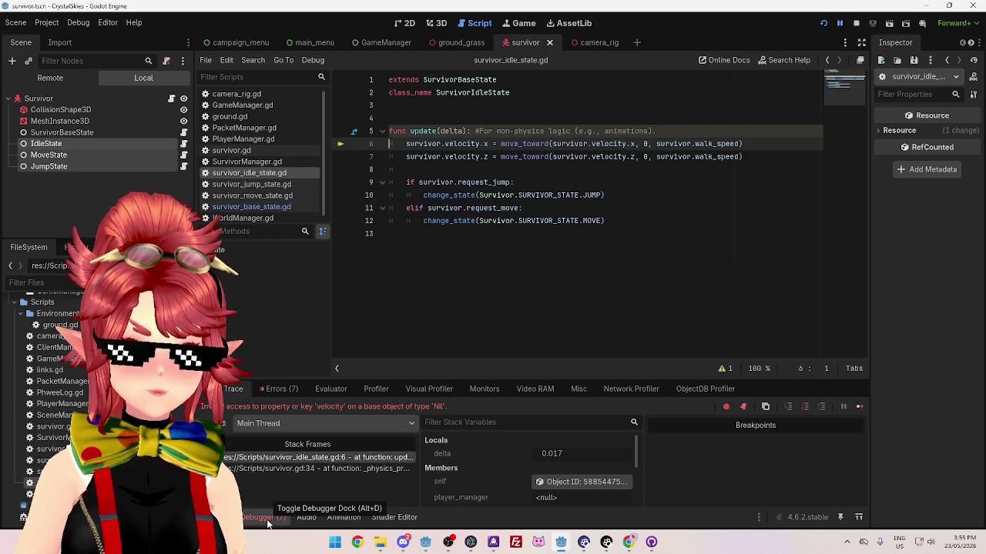
{"action": "left_click", "coordinate": [276, 390]}
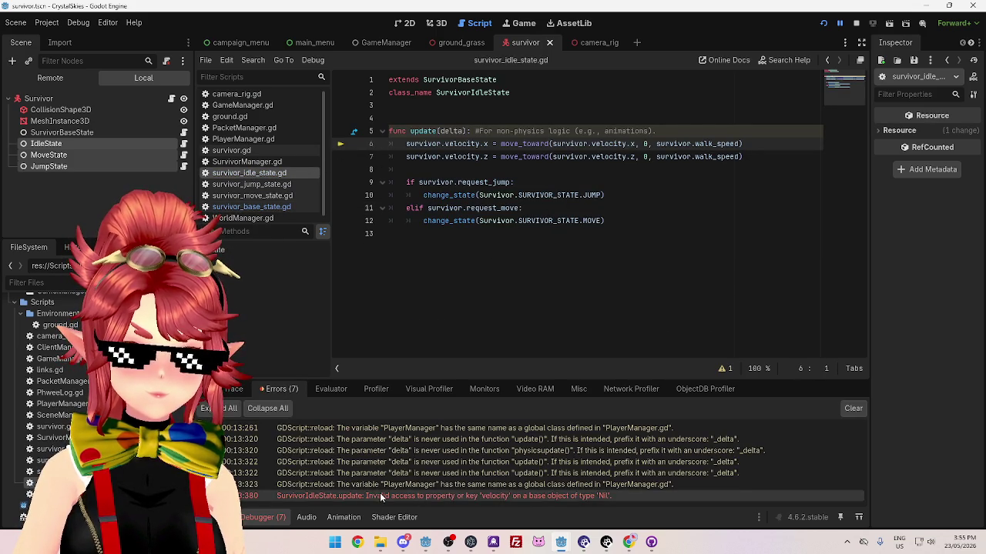
{"action": "mouse_move", "coordinate": [503, 500]}
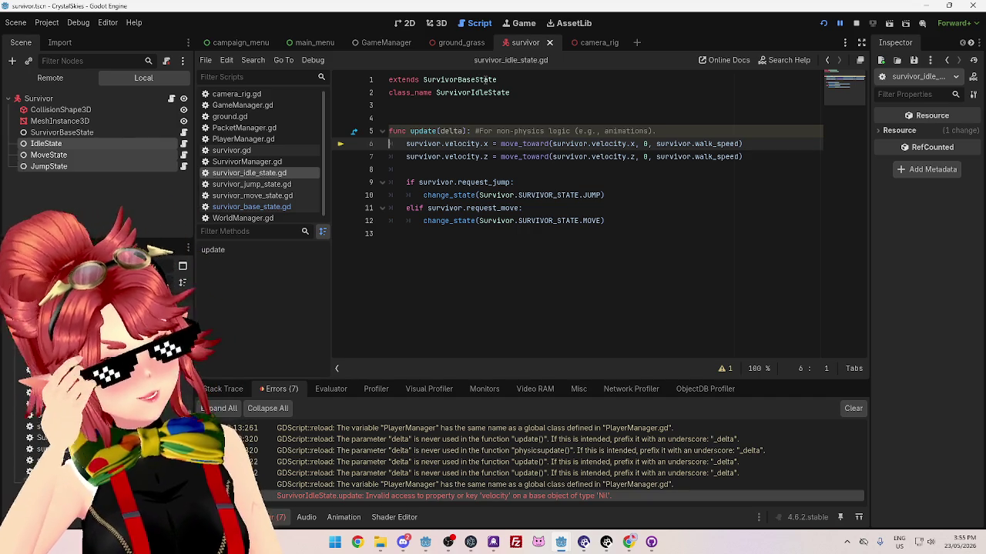
Replace the six survivor references on lines 6–7 with the Survivor class name
{"action": "left_click", "coordinate": [478, 195]}
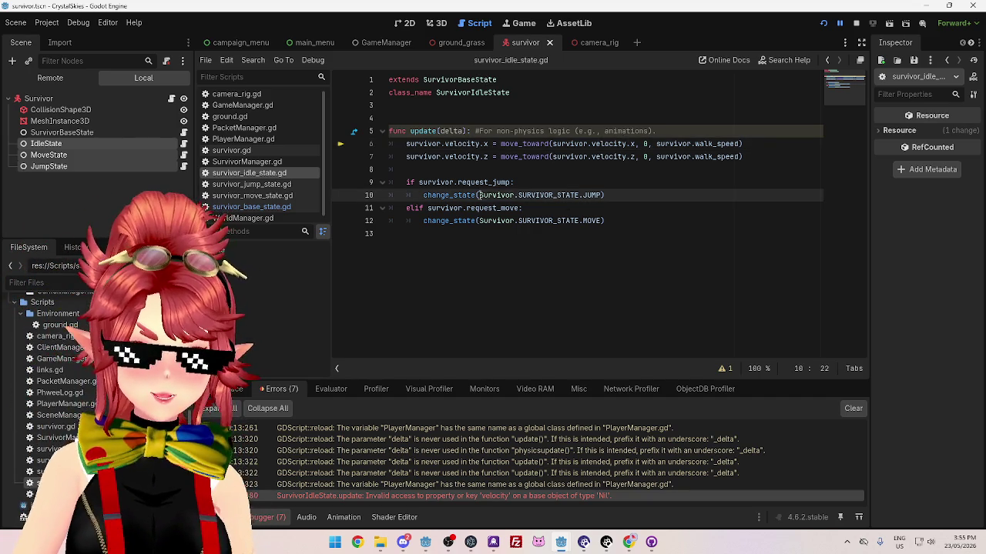
{"action": "double_click", "coordinate": [423, 143]}
{"action": "type", "text": "Survivor"}
{"action": "double_click", "coordinate": [424, 157]}
{"action": "type", "text": "Survivor"}
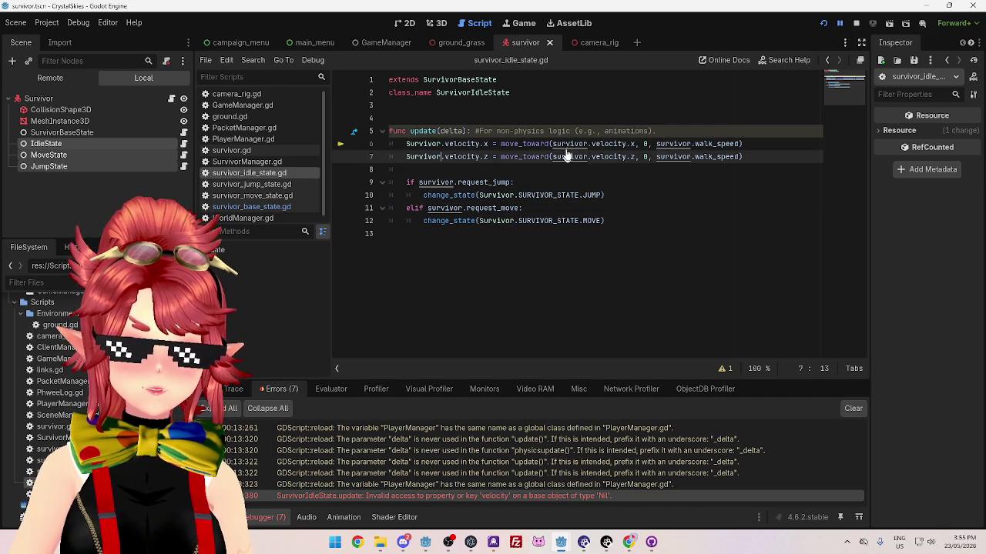
{"action": "double_click", "coordinate": [570, 143]}
{"action": "type", "text": "Survivor"}
{"action": "double_click", "coordinate": [570, 157]}
{"action": "type", "text": "Survivor"}
{"action": "double_click", "coordinate": [675, 143]}
{"action": "type", "text": "Survivor"}
{"action": "double_click", "coordinate": [675, 156]}
{"action": "type", "text": "Survivor"}
Revert the two walk_speed references on lines 6–7 to lowercase survivor
{"action": "left_click", "coordinate": [703, 232]}
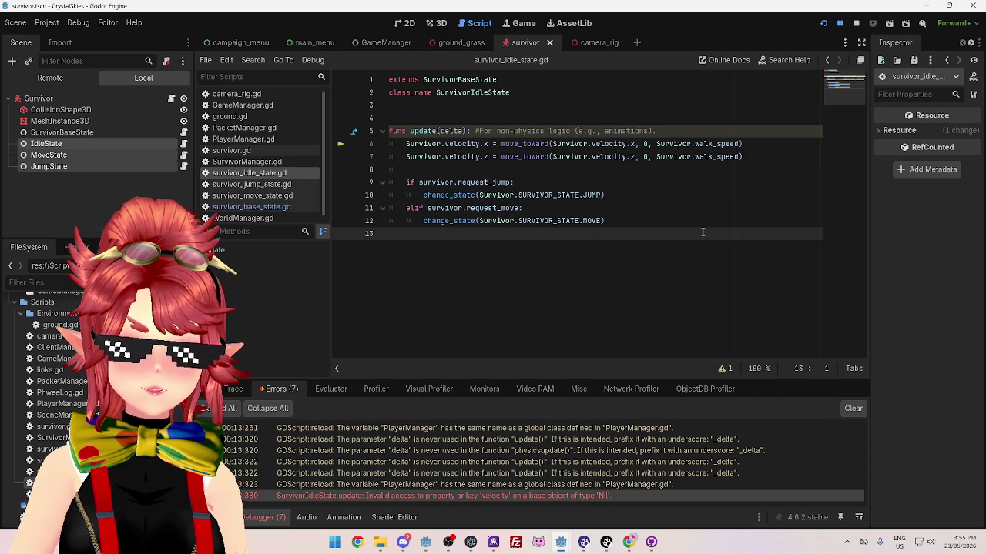
{"action": "double_click", "coordinate": [667, 143]}
{"action": "type", "text": "survivor"}
{"action": "double_click", "coordinate": [667, 156]}
{"action": "type", "text": "survivor"}
{"action": "left_click", "coordinate": [691, 195]}
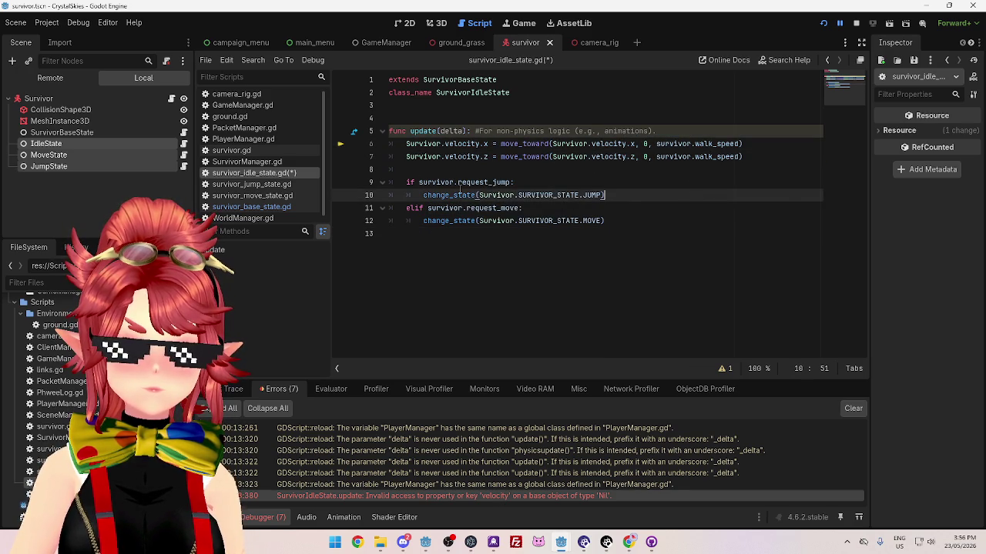
{"action": "key", "text": "Up"}
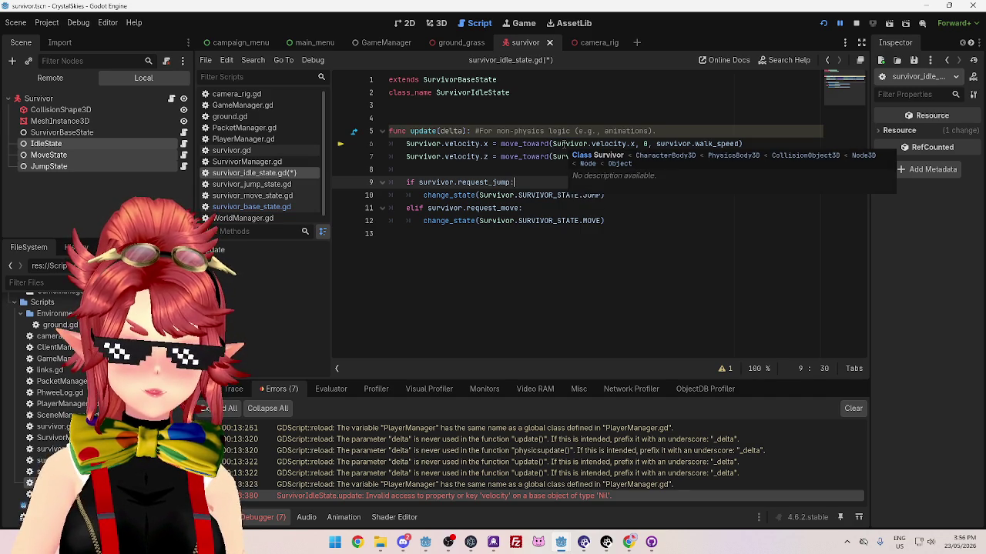
Change all remaining Survivor occurrences back to survivor, save the script and stop the game
{"action": "double_click", "coordinate": [574, 156]}
{"action": "key", "text": "ctrl+d"}
{"action": "key", "text": "ctrl+d"}
{"action": "key", "text": "ctrl+d"}
{"action": "type", "text": "survivor"}
{"action": "left_click", "coordinate": [580, 171]}
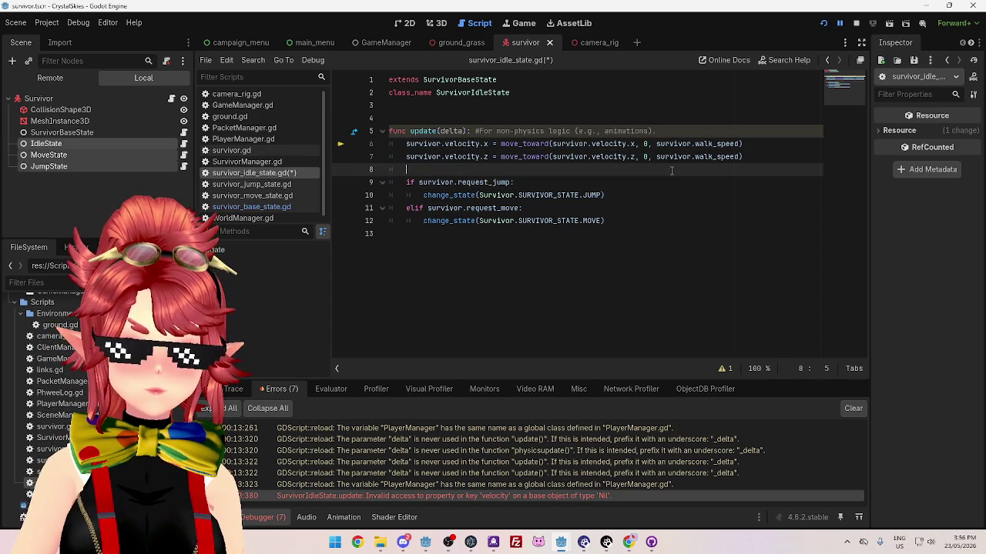
{"action": "key", "text": "ctrl+s"}
{"action": "key", "text": "F8"}
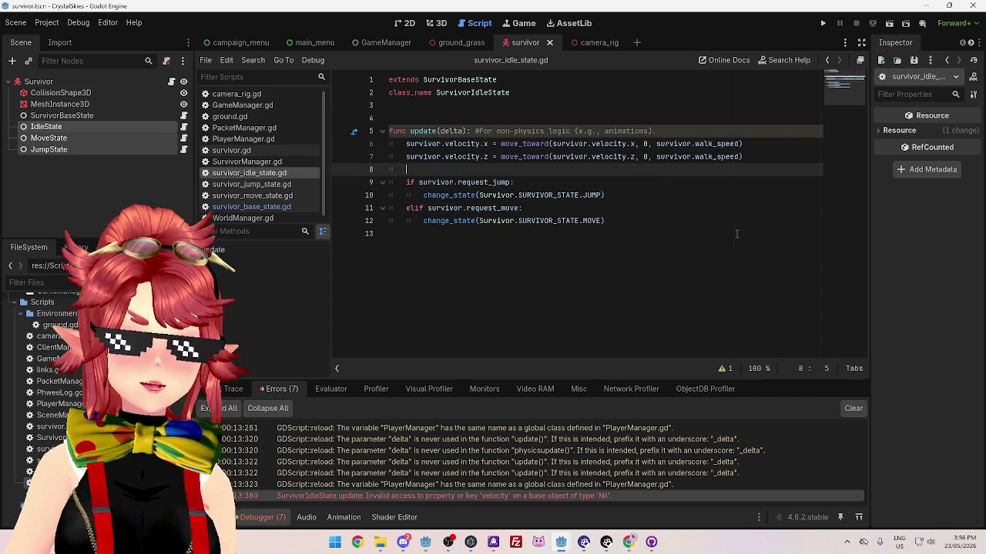
Move the three state nodes back under SurvivorBaseState and review survivor_base_state.gd's survivor variable
{"action": "left_click_drag", "start_coordinate": [46, 126], "coordinate": [61, 116]}
{"action": "left_click", "coordinate": [77, 117]}
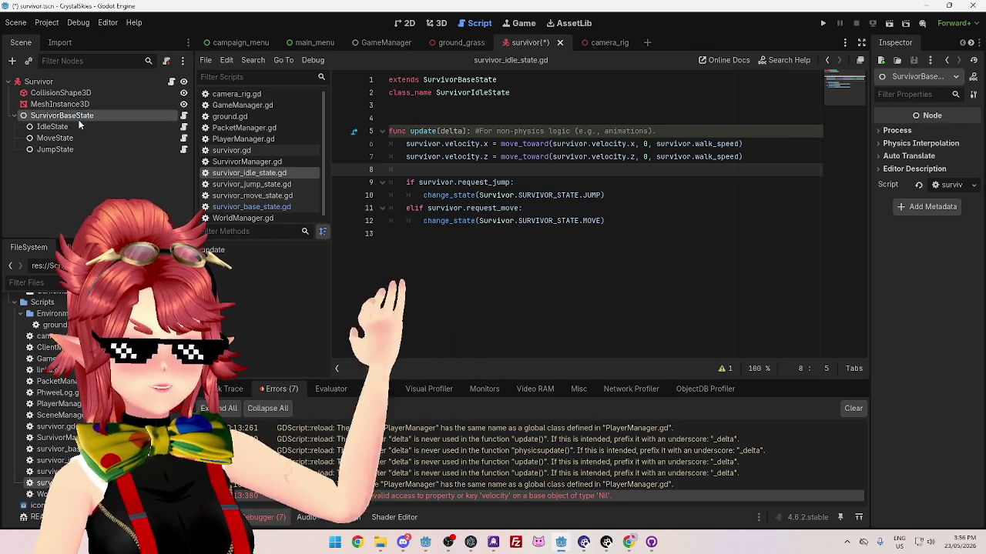
{"action": "left_click", "coordinate": [183, 115]}
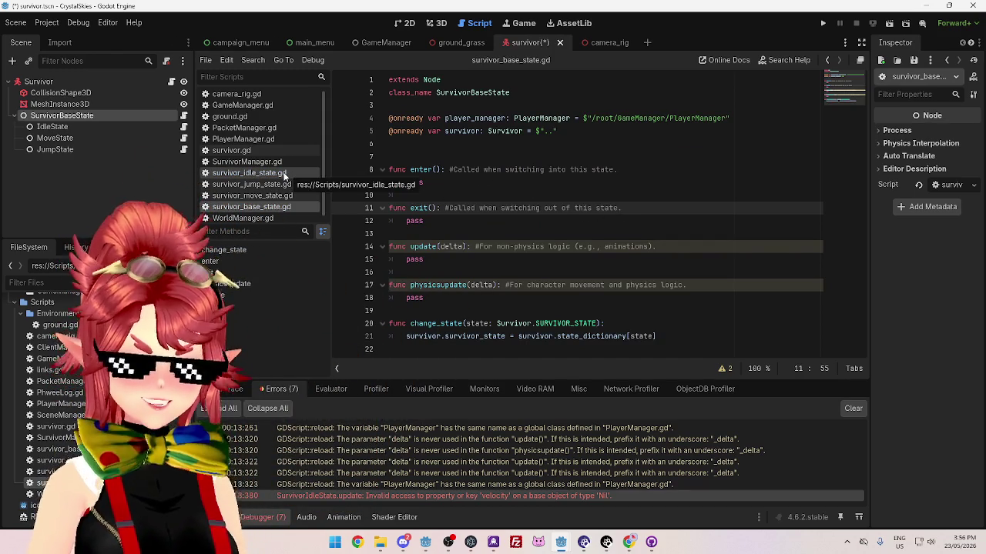
{"action": "left_click", "coordinate": [397, 233]}
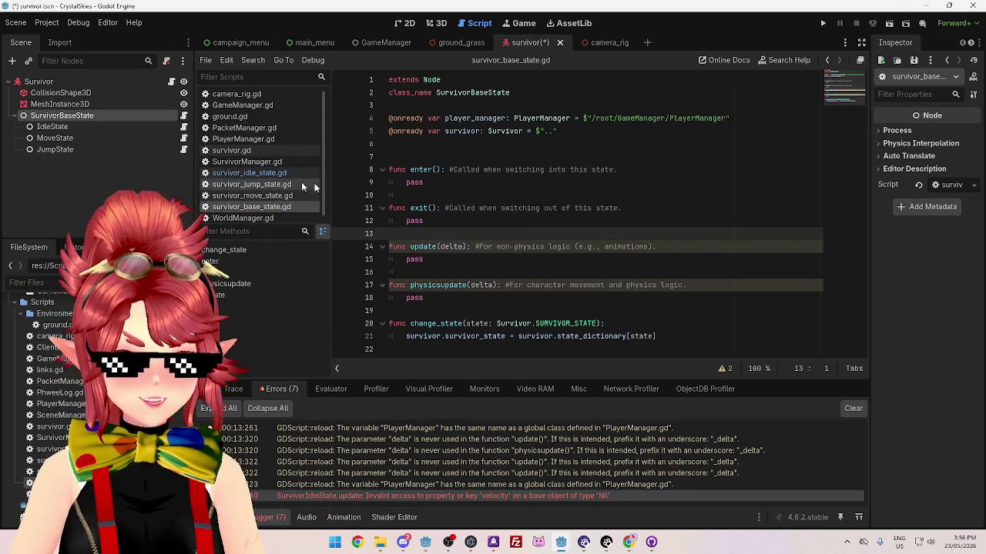
{"action": "left_click", "coordinate": [250, 195]}
{"action": "left_click", "coordinate": [248, 207]}
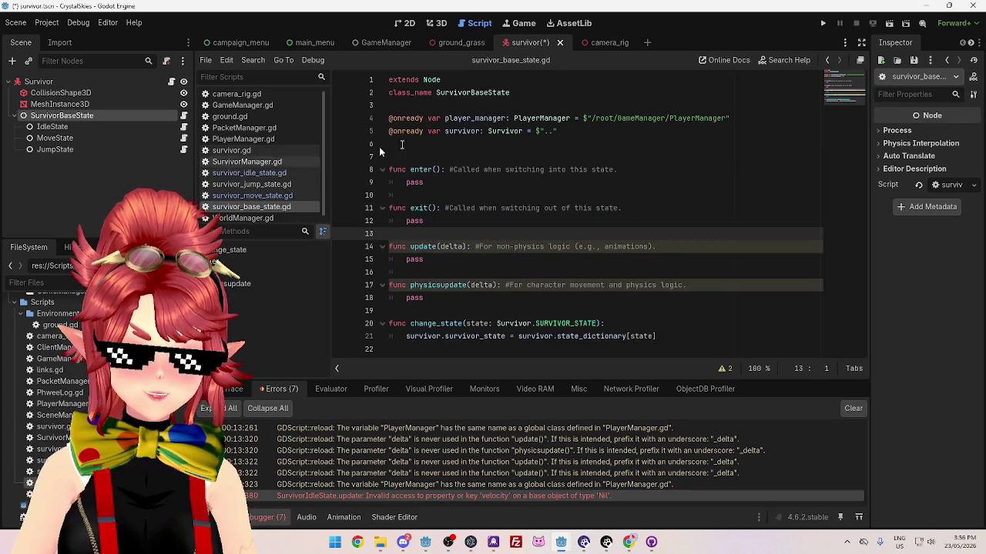
{"action": "left_click", "coordinate": [583, 130]}
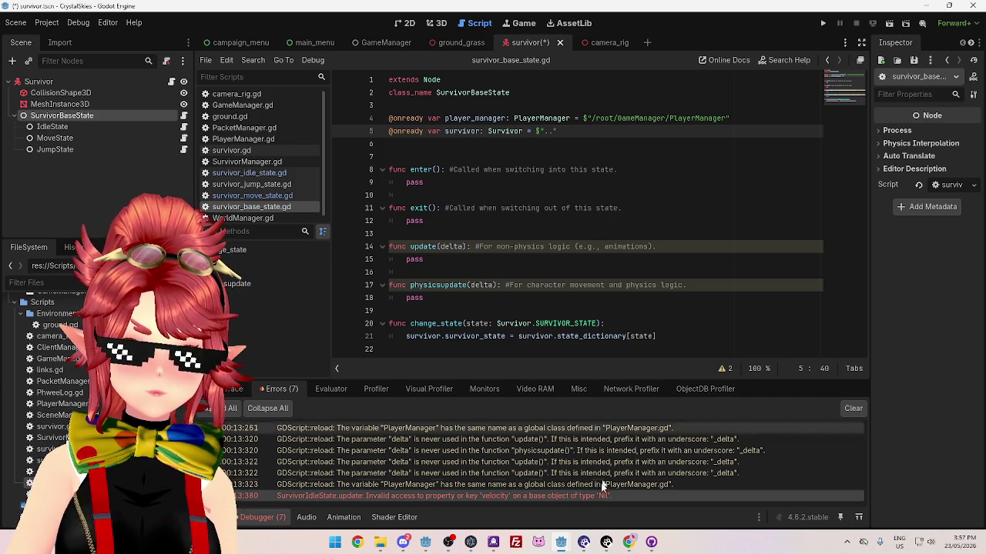
Stop the running server game and start the client game
{"action": "mouse_move", "coordinate": [567, 545]}
{"action": "left_click", "coordinate": [606, 517]}
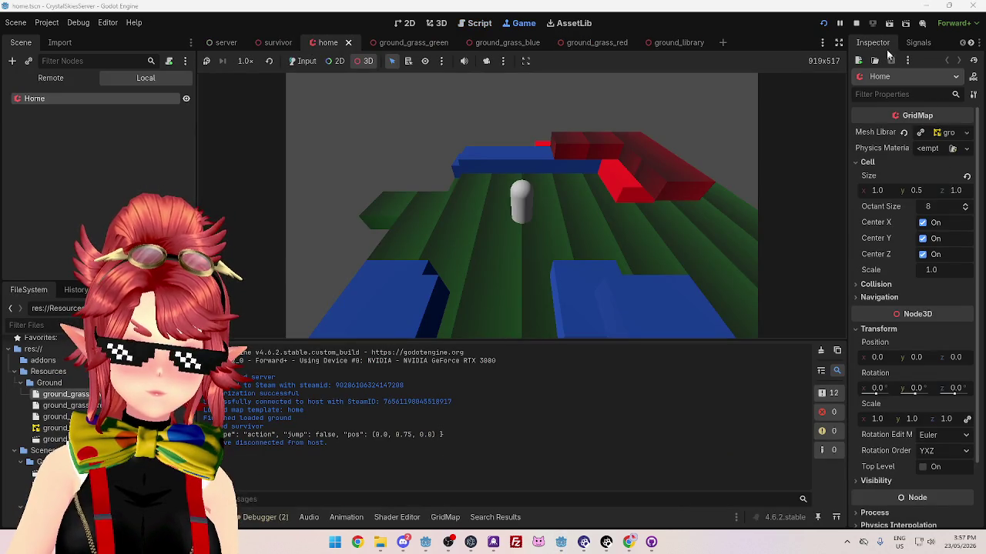
{"action": "left_click", "coordinate": [857, 23]}
{"action": "mouse_move", "coordinate": [561, 544]}
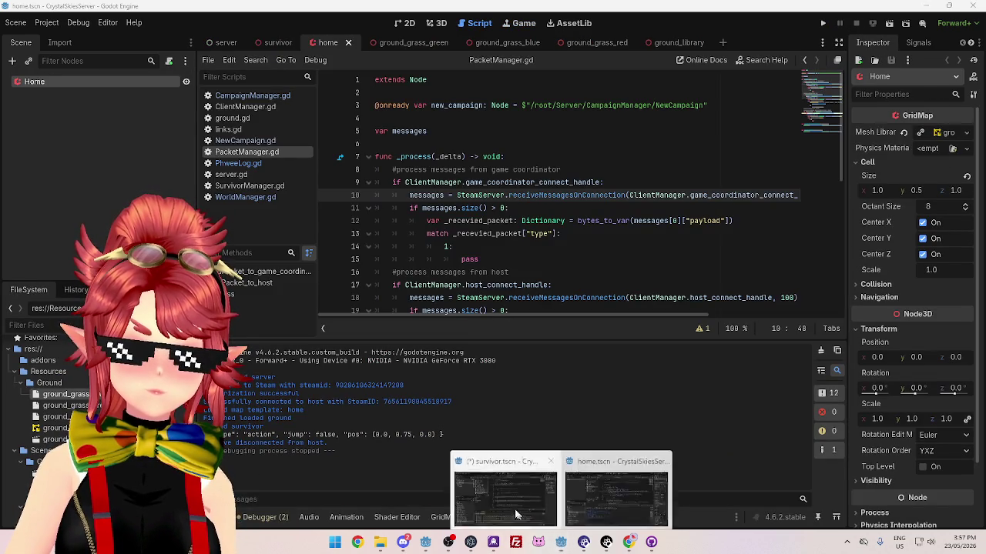
{"action": "left_click", "coordinate": [500, 517]}
{"action": "left_click", "coordinate": [825, 24]}
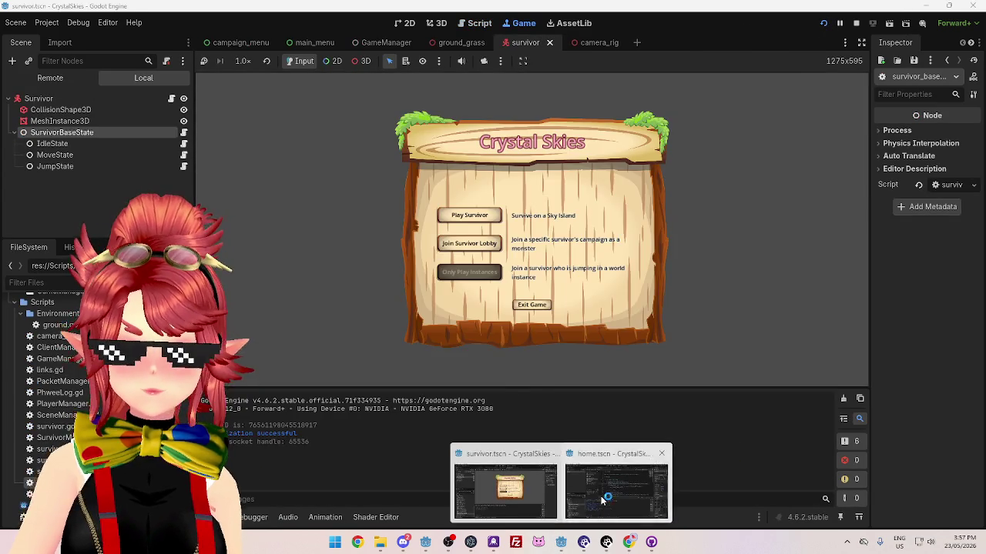
Start the server game with F5 and return to the client editor
{"action": "left_click", "coordinate": [603, 501]}
{"action": "key", "text": "F5"}
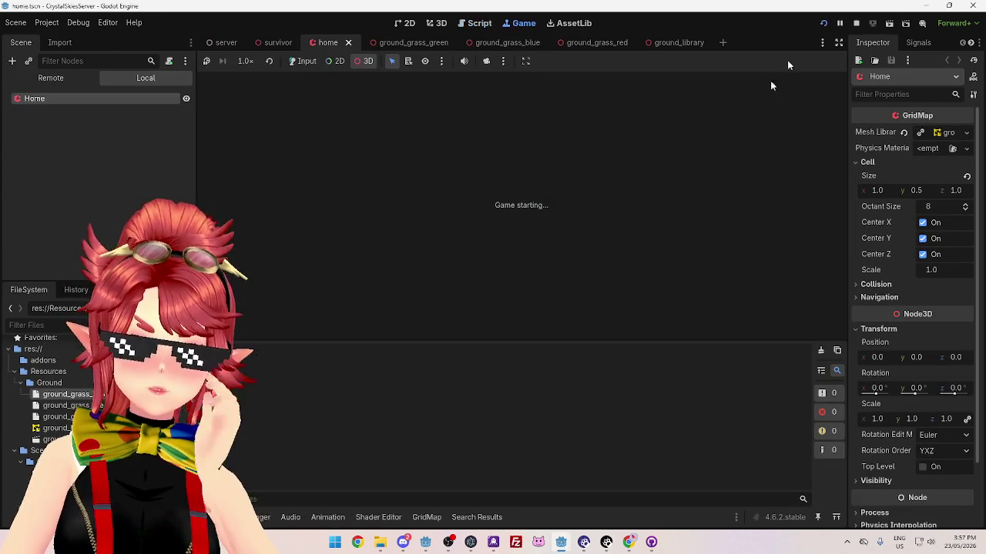
{"action": "mouse_move", "coordinate": [570, 544]}
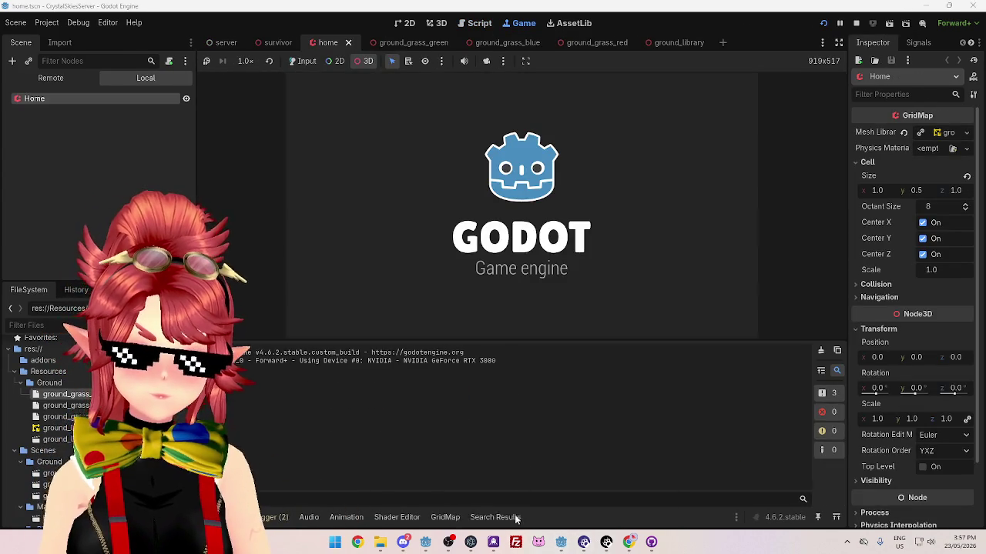
{"action": "left_click", "coordinate": [495, 482]}
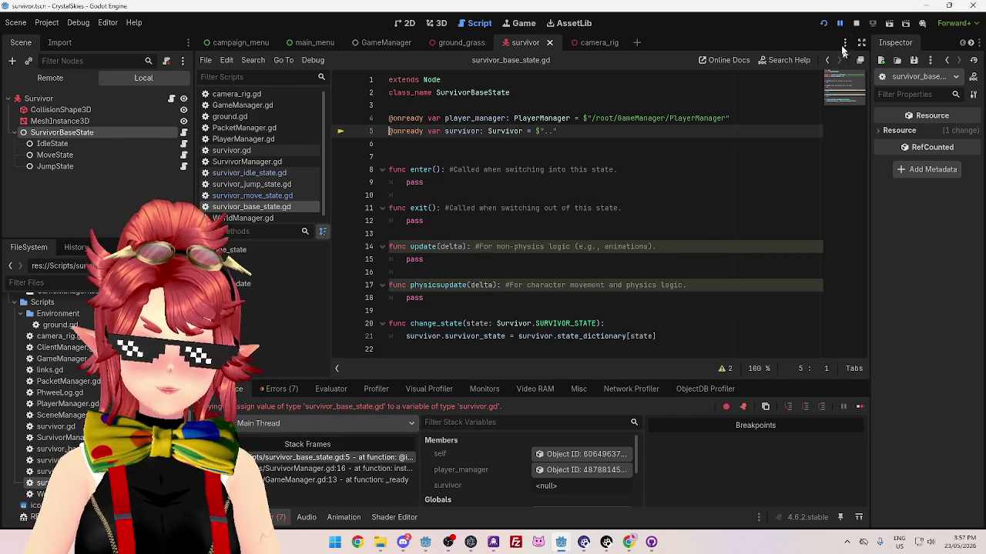
Stop the crashed game and open survivor_idle_state.gd from the IdleState node
{"action": "key", "text": "F8"}
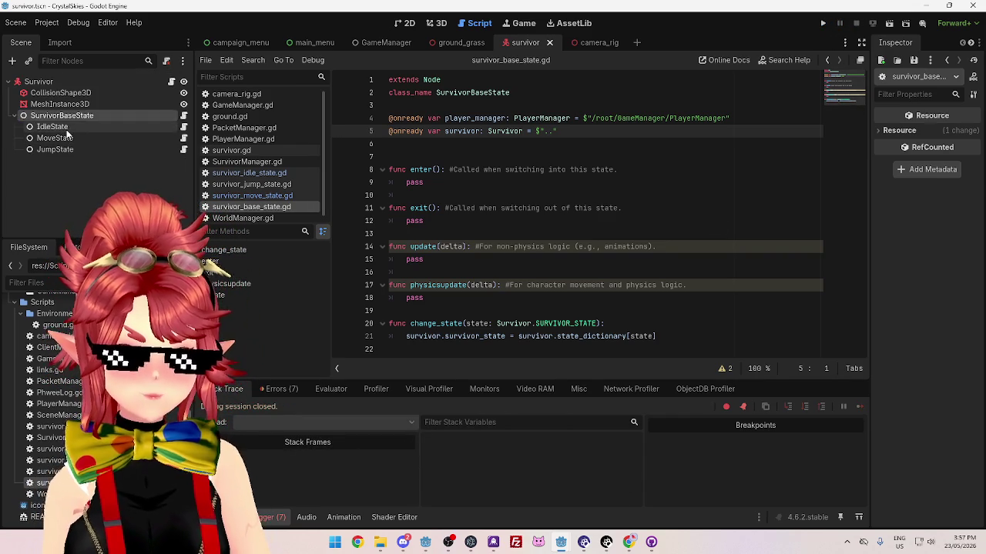
{"action": "left_click", "coordinate": [67, 128]}
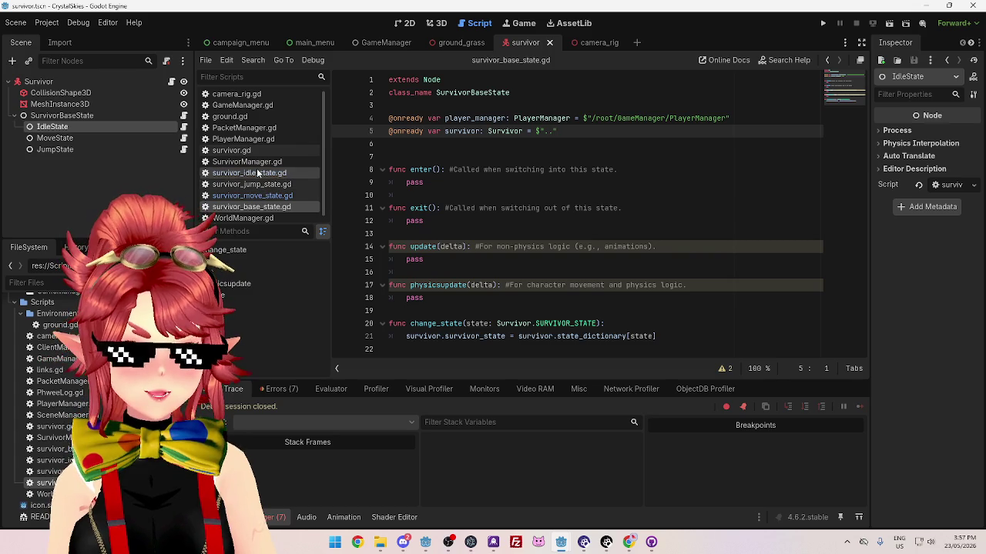
{"action": "left_click", "coordinate": [259, 173]}
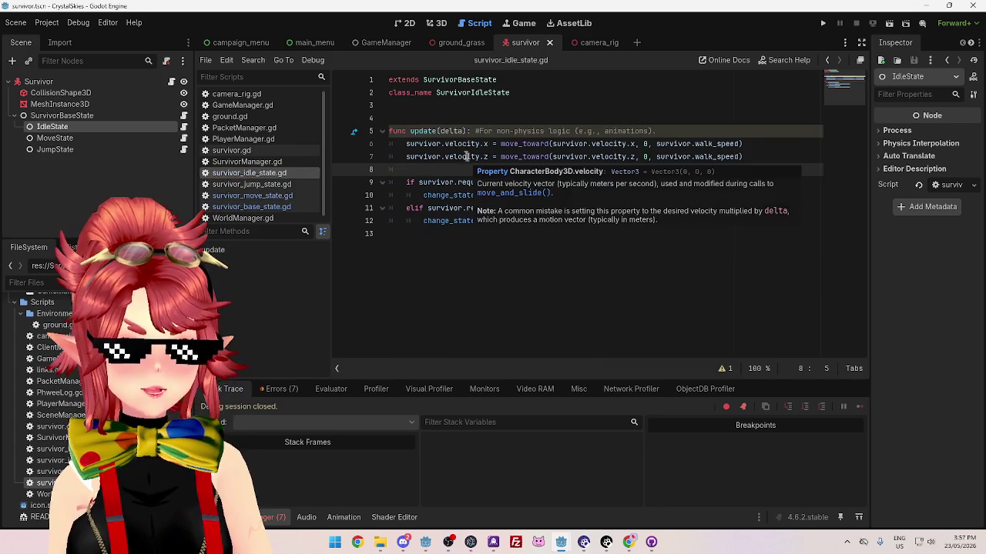
{"action": "left_click", "coordinate": [448, 109]}
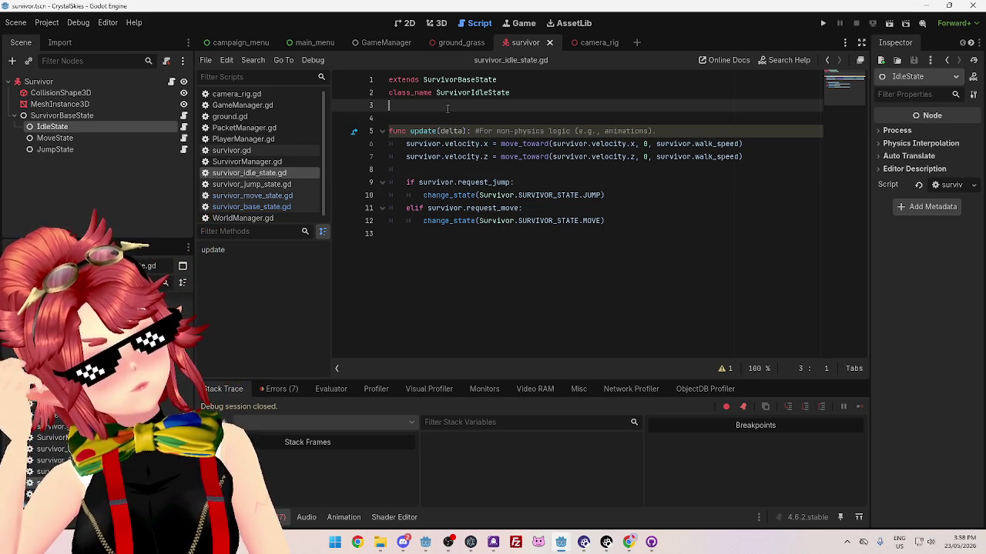
Look through the jump, move and idle state scripts from the state nodes' script icons
{"action": "left_click", "coordinate": [77, 138]}
{"action": "left_click", "coordinate": [78, 151]}
{"action": "left_click", "coordinate": [75, 138]}
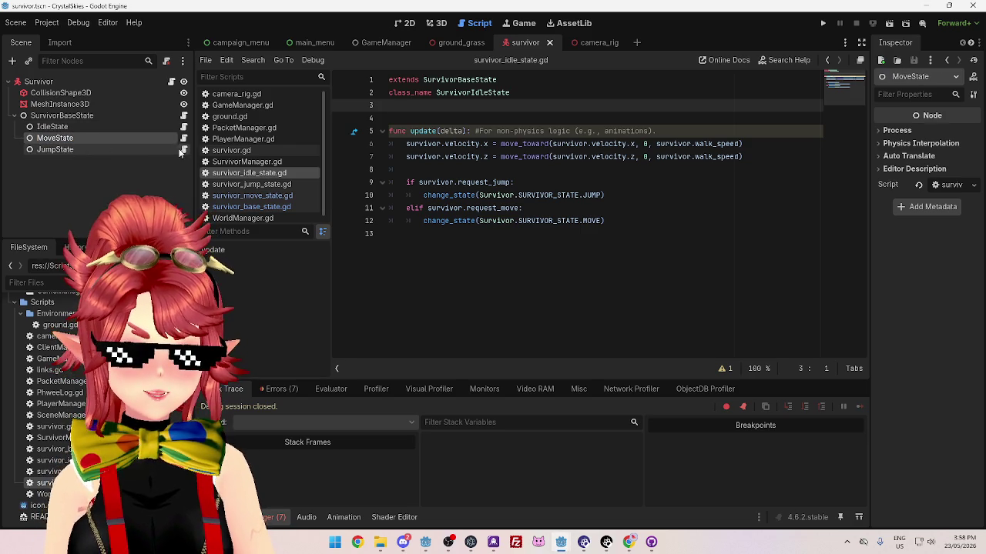
{"action": "left_click", "coordinate": [183, 149]}
{"action": "left_click", "coordinate": [184, 138]}
{"action": "left_click", "coordinate": [183, 126]}
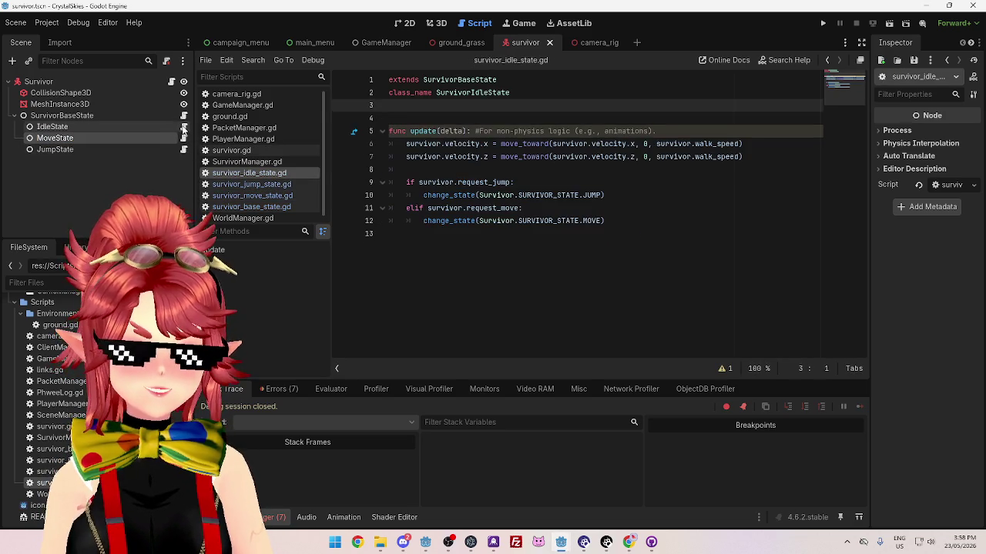
{"action": "left_click", "coordinate": [73, 115]}
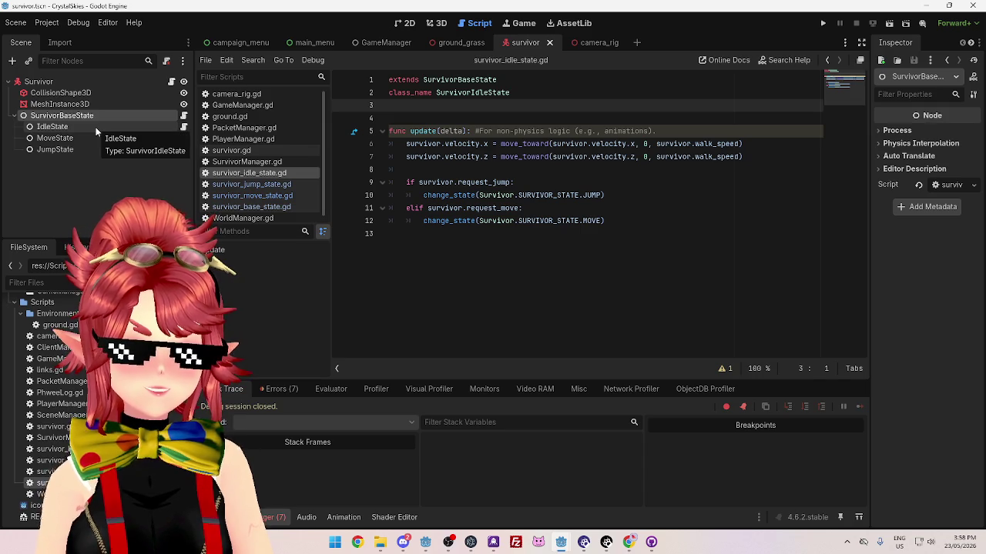
{"action": "left_click", "coordinate": [183, 127]}
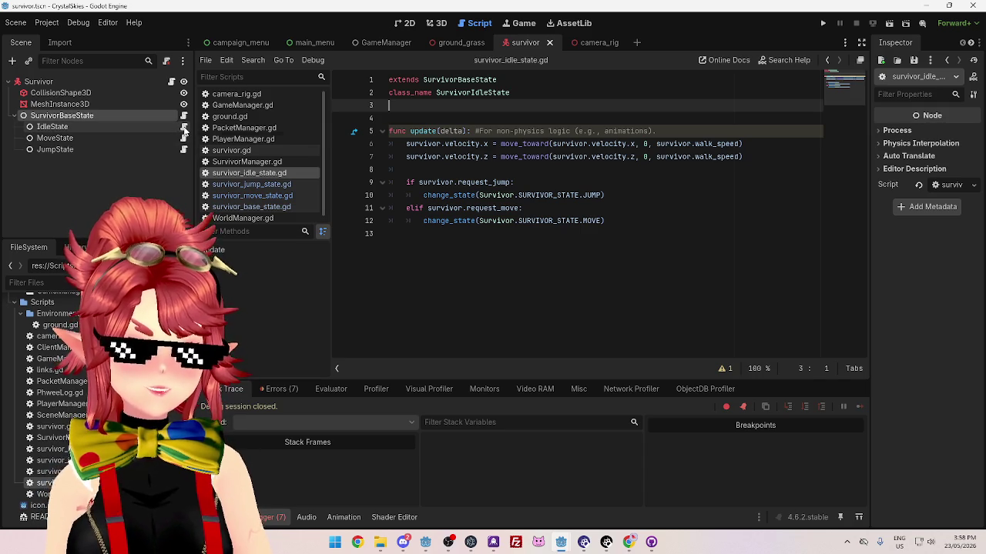
{"action": "mouse_move", "coordinate": [44, 83]}
{"action": "left_mouse_down"}
{"action": "mouse_move", "coordinate": [346, 127]}
{"action": "mouse_move", "coordinate": [435, 105]}
{"action": "left_mouse_up"}
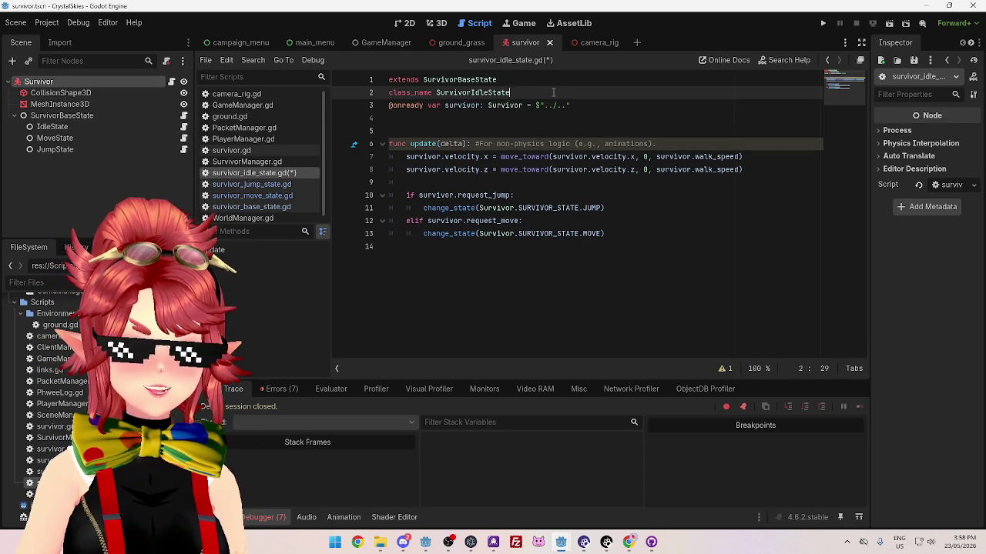
{"action": "key", "text": "ctrl+shift+Return"}
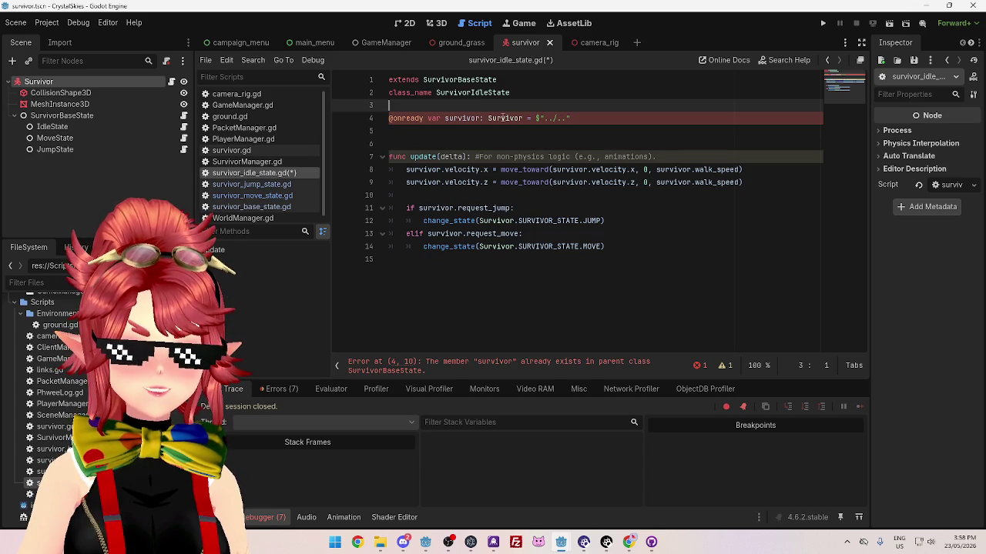
{"action": "left_click_drag", "start_coordinate": [497, 79], "coordinate": [354, 77]}
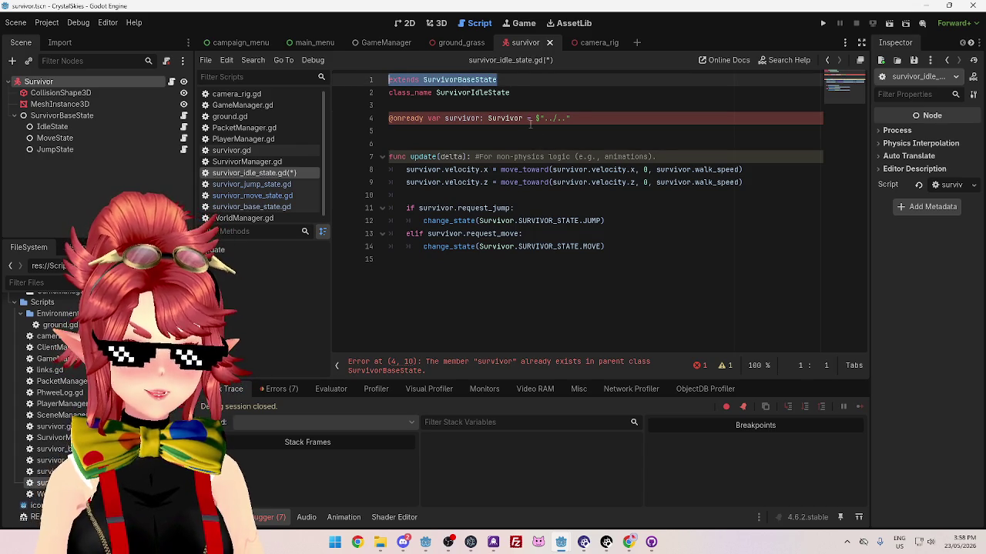
{"action": "key", "text": "ctrl+z"}
{"action": "key", "text": "ctrl+z"}
{"action": "key", "text": "ctrl+z"}
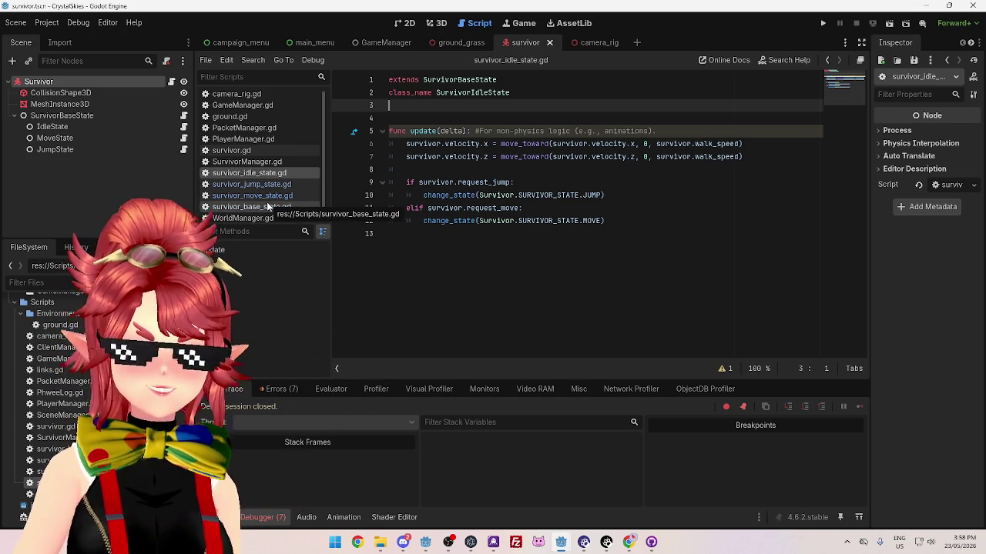
Reopen survivor_base_state.gd after a glance at the move state script, then select SurvivorBaseState
{"action": "left_click", "coordinate": [269, 208]}
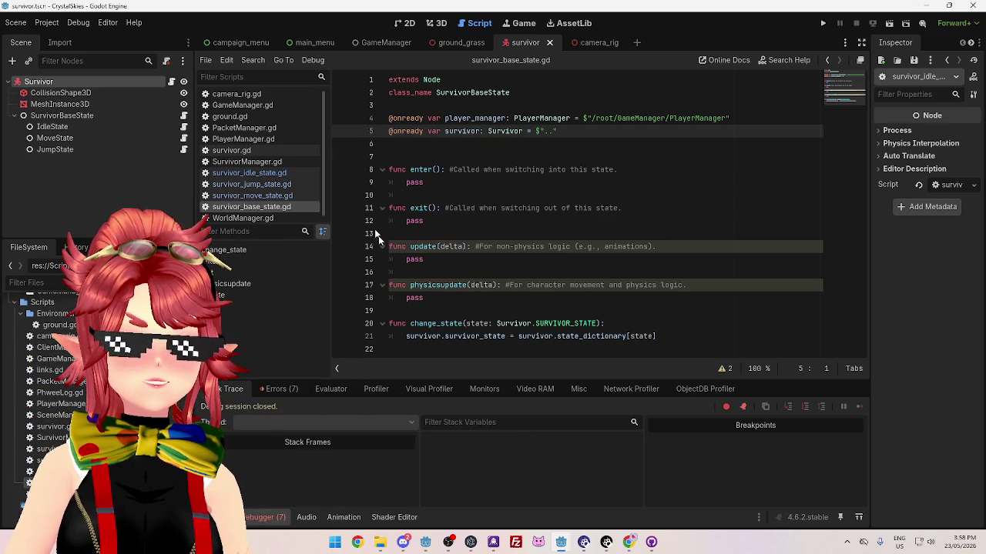
{"action": "left_click", "coordinate": [281, 195]}
{"action": "left_click", "coordinate": [271, 206]}
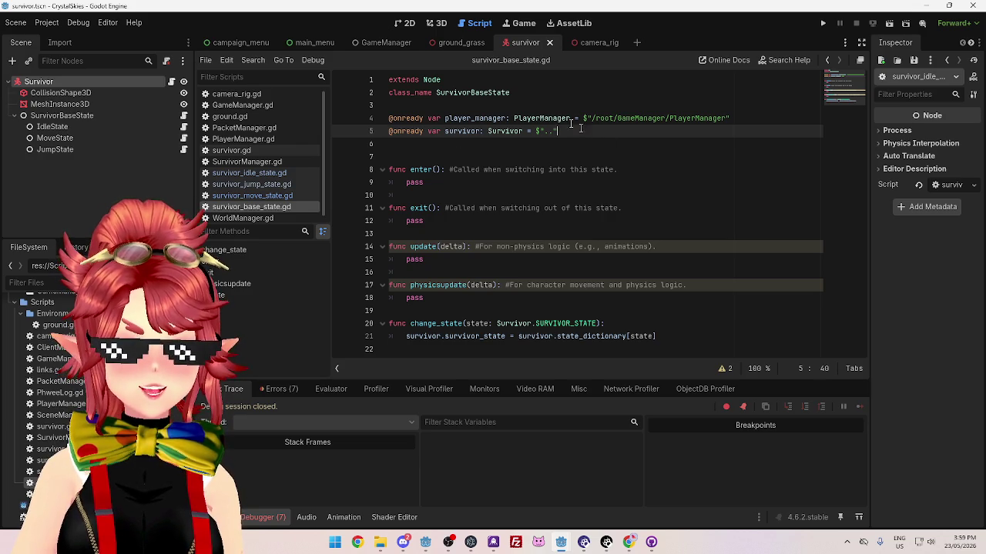
{"action": "left_click", "coordinate": [486, 104]}
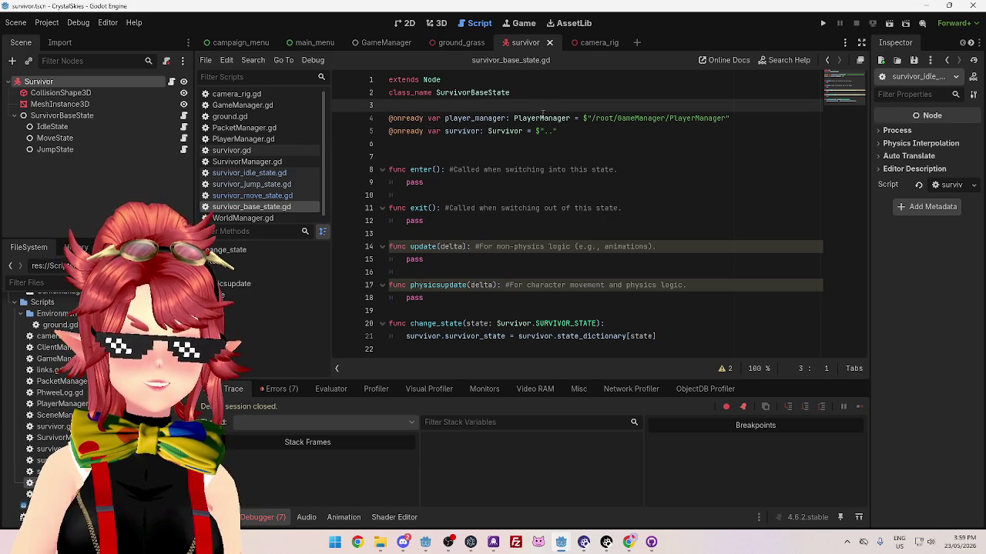
{"action": "left_click", "coordinate": [564, 129]}
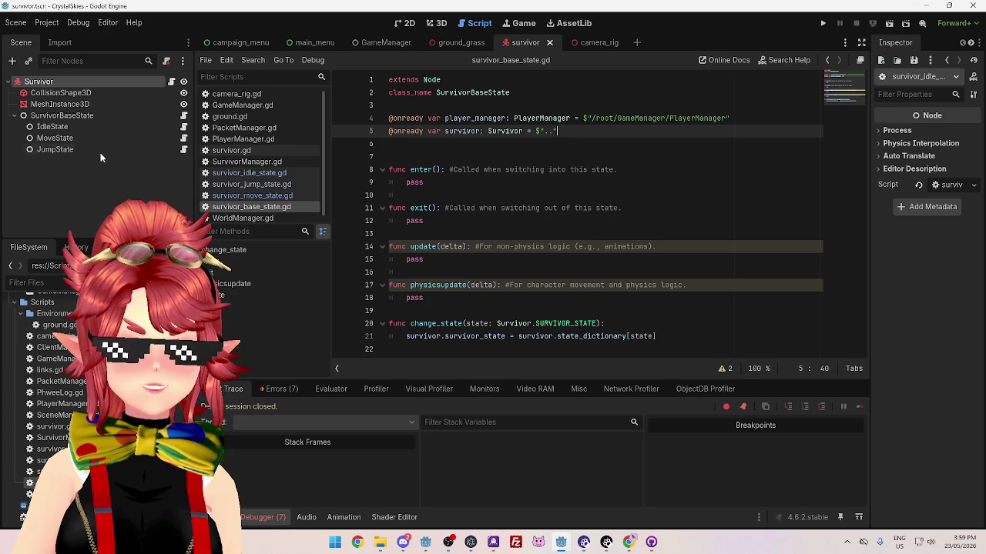
{"action": "left_click", "coordinate": [61, 115]}
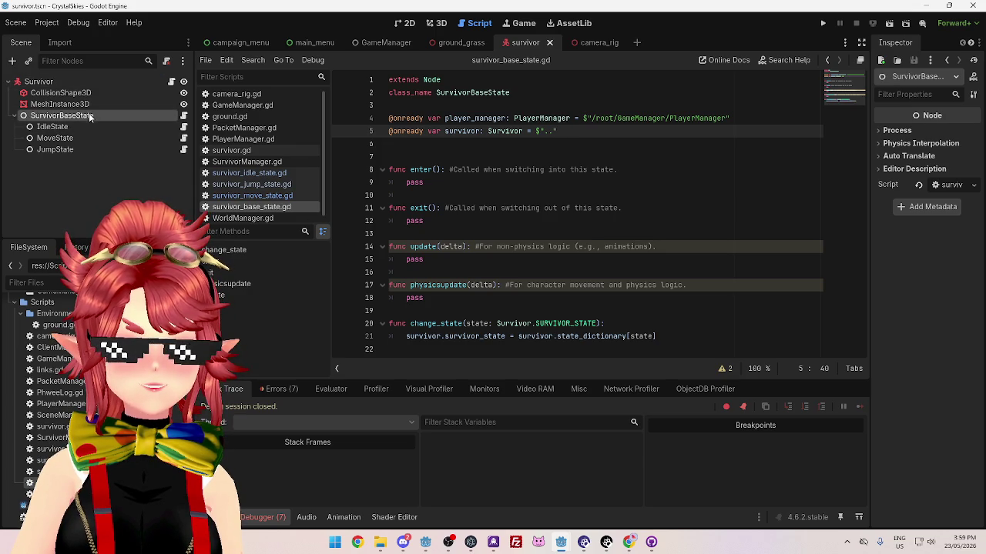
From the PlayerManager name-clash warning, declare line 4 as player_manager: PlayerManager
{"action": "left_click", "coordinate": [278, 389]}
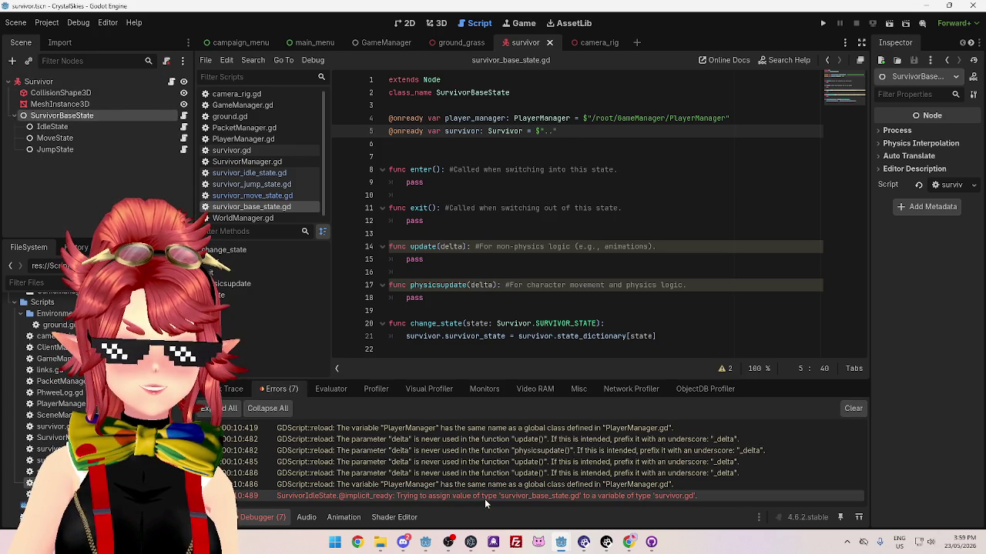
{"action": "left_click", "coordinate": [433, 483]}
{"action": "left_click", "coordinate": [444, 118]}
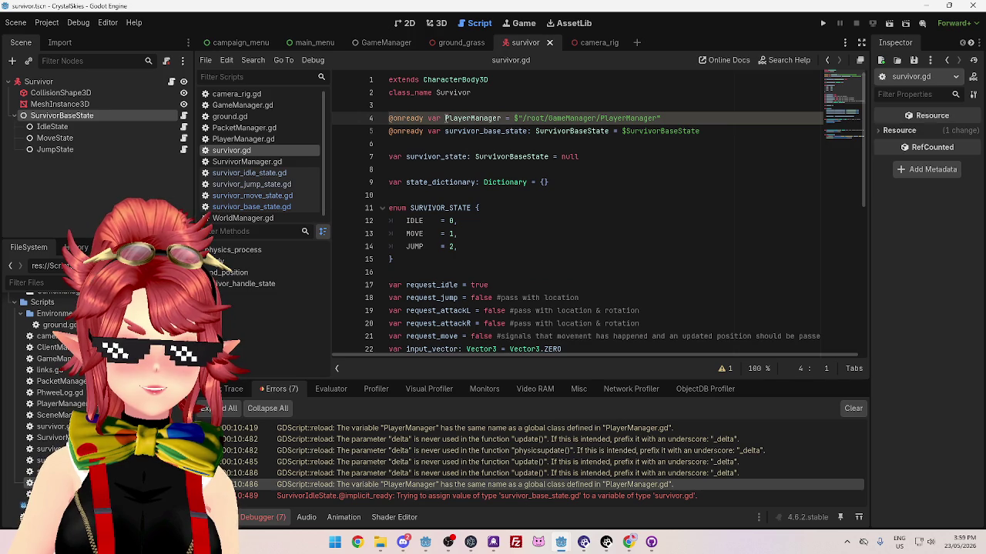
{"action": "type", "text": "player_m"}
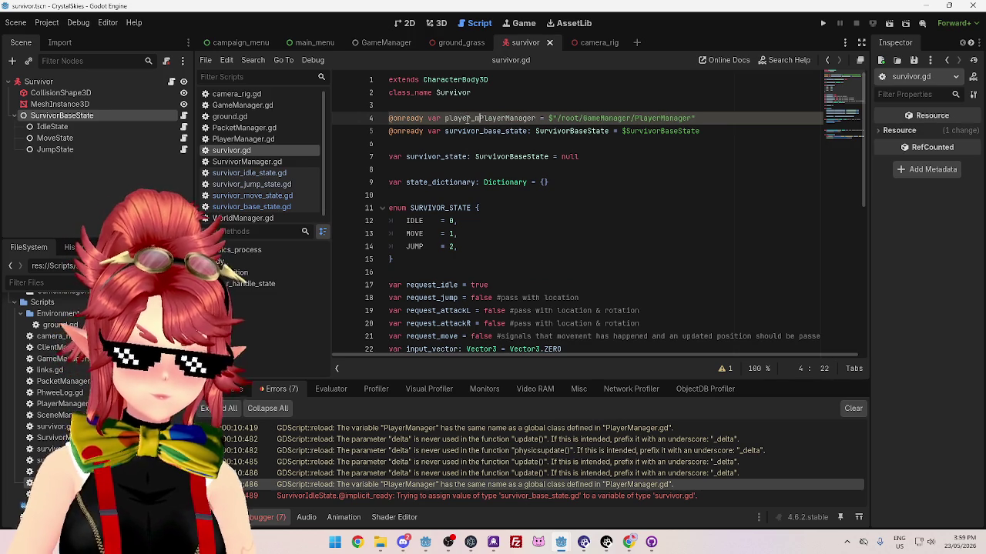
{"action": "type", "text": "anager:"}
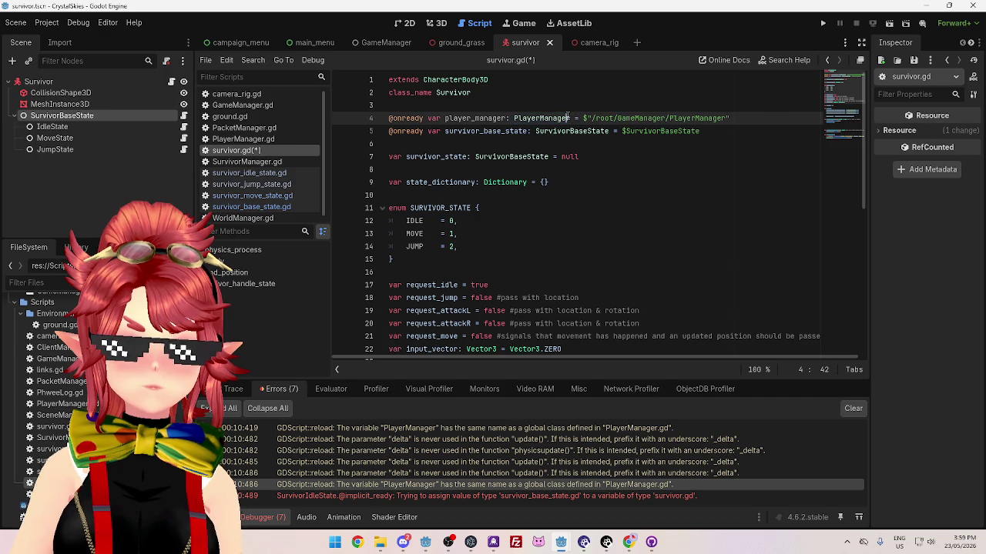
Search survivor.gd for any other PlayerManager occurrences with Ctrl+F
{"action": "double_click", "coordinate": [514, 117]}
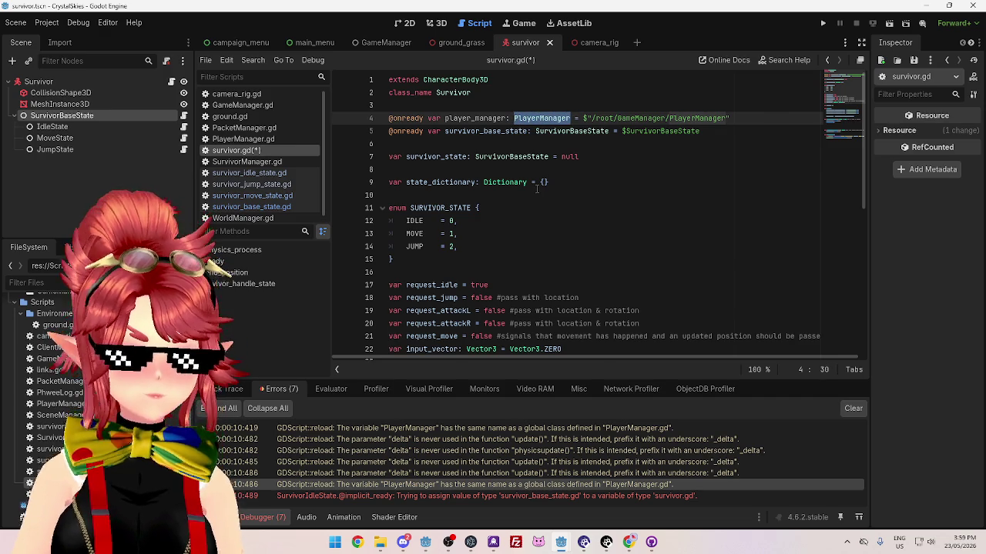
{"action": "key", "text": "ctrl+f"}
{"action": "left_click", "coordinate": [715, 371]}
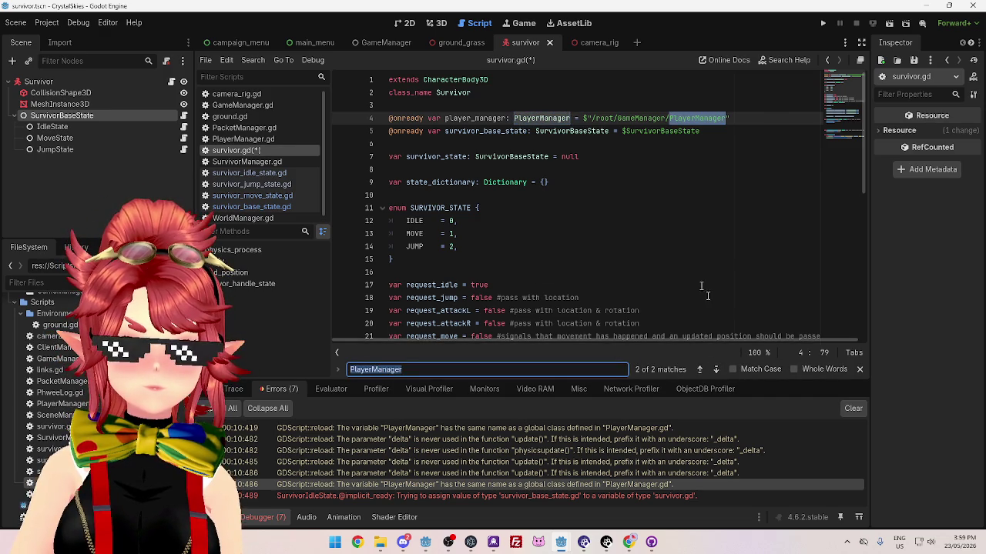
{"action": "left_click", "coordinate": [715, 371]}
{"action": "left_click", "coordinate": [602, 260]}
{"action": "scroll", "coordinate": [576, 204], "scroll_direction": "down", "scroll_amount": 2}
{"action": "scroll", "coordinate": [576, 208], "scroll_direction": "up", "scroll_amount": 2}
{"action": "left_click", "coordinate": [563, 183]}
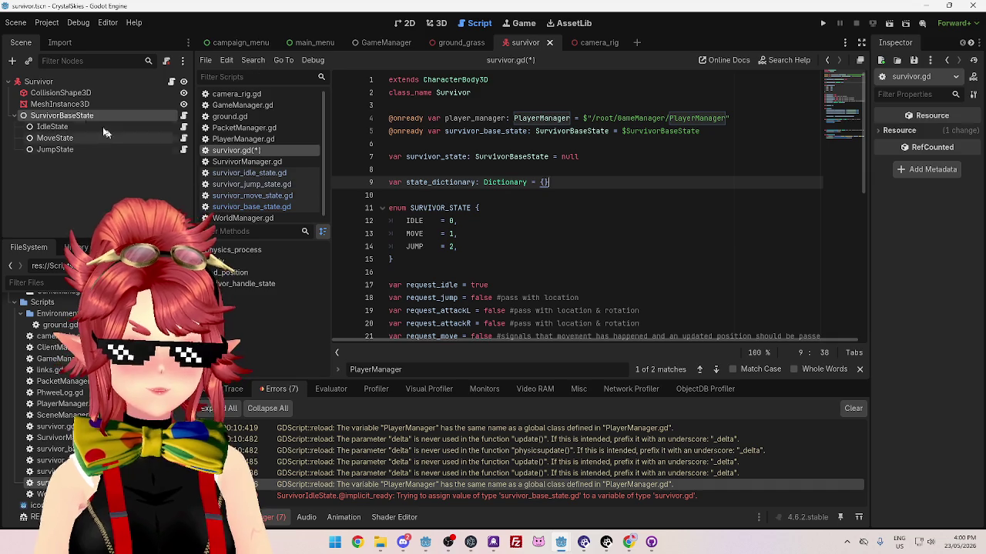
{"action": "left_click", "coordinate": [79, 114]}
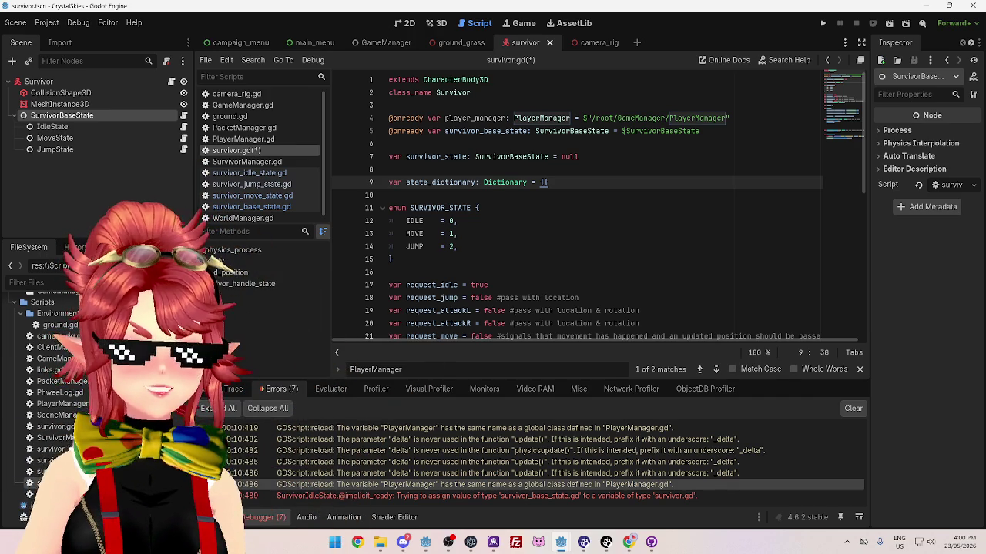
Inspect the SurvivorBaseState and IdleState nodes, then open survivor_move_state.gd from the MoveState node
{"action": "right_click", "coordinate": [81, 115]}
{"action": "key", "text": "Escape"}
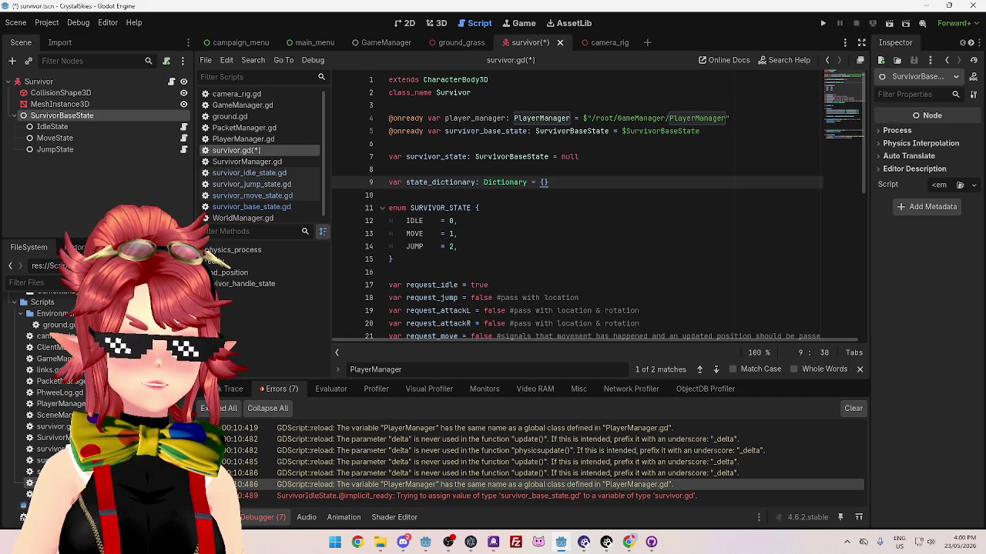
{"action": "left_click", "coordinate": [149, 126]}
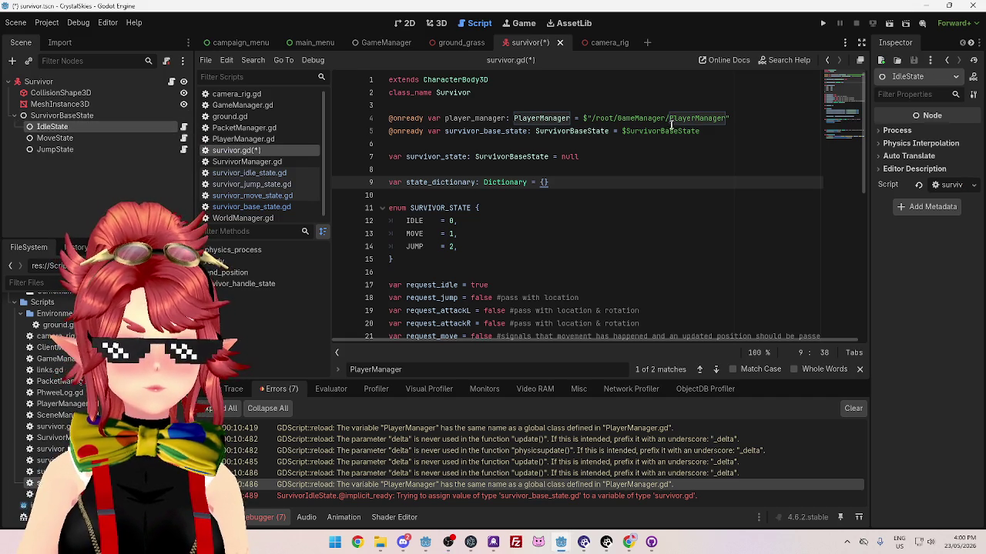
{"action": "left_click", "coordinate": [94, 115]}
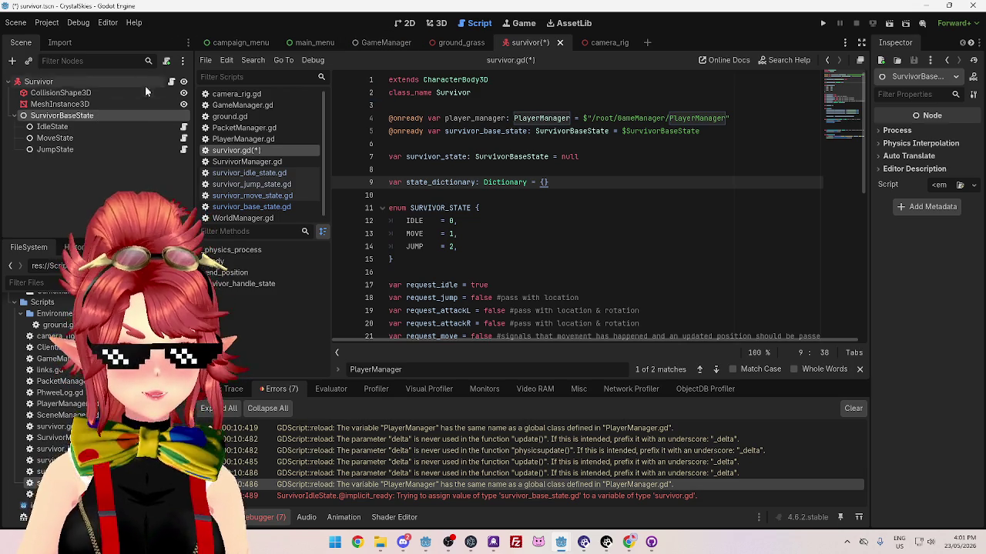
{"action": "left_click", "coordinate": [141, 127]}
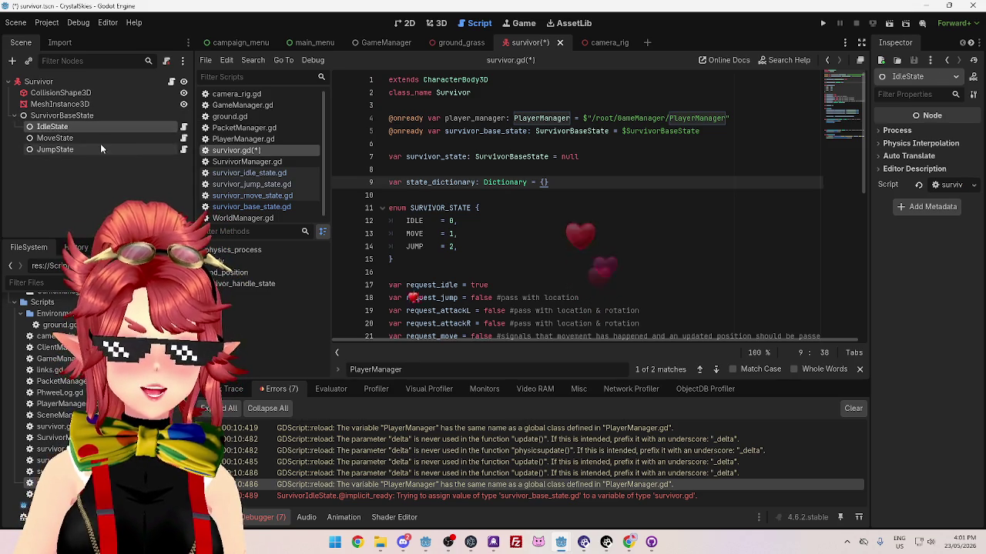
{"action": "left_click", "coordinate": [105, 139]}
{"action": "left_click", "coordinate": [183, 138]}
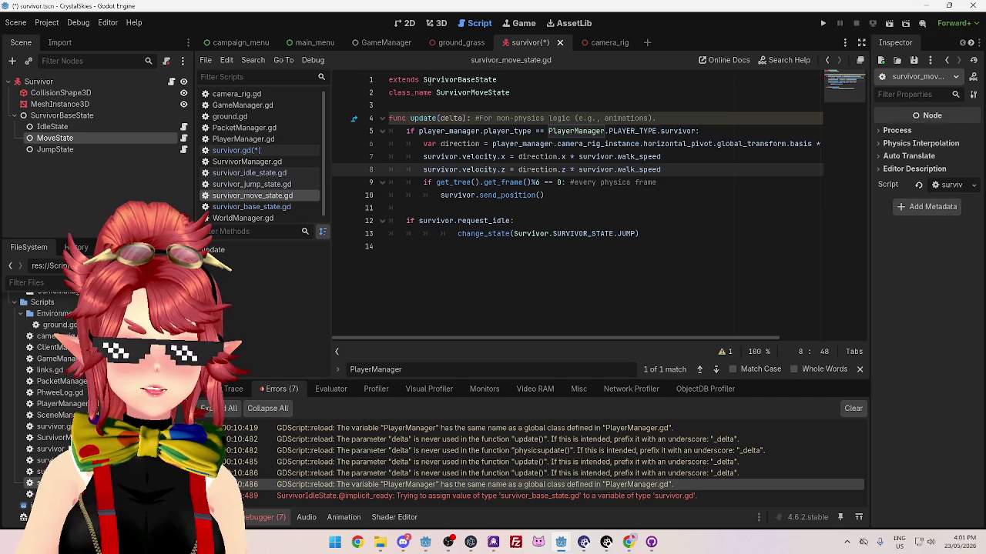
Review the SurvivorBaseState class line in survivor_move_state.gd and the state nodes in the scene tree
{"action": "double_click", "coordinate": [462, 79]}
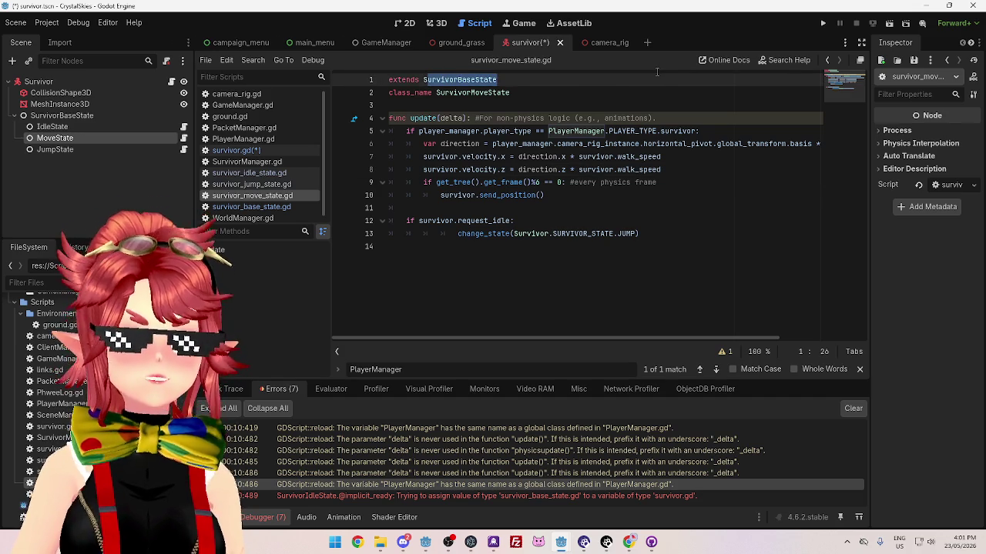
{"action": "left_click", "coordinate": [518, 79]}
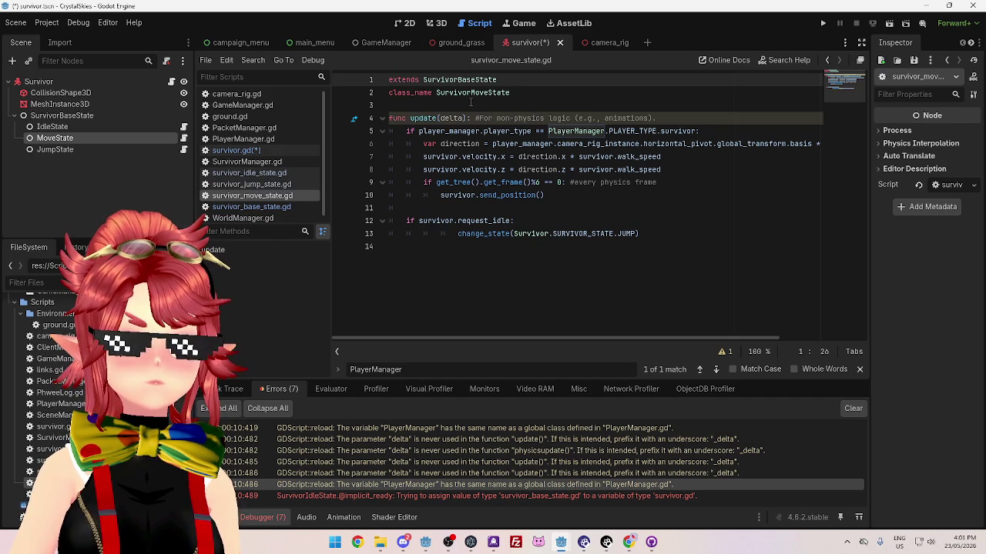
{"action": "left_click", "coordinate": [92, 128]}
{"action": "left_click", "coordinate": [91, 151]}
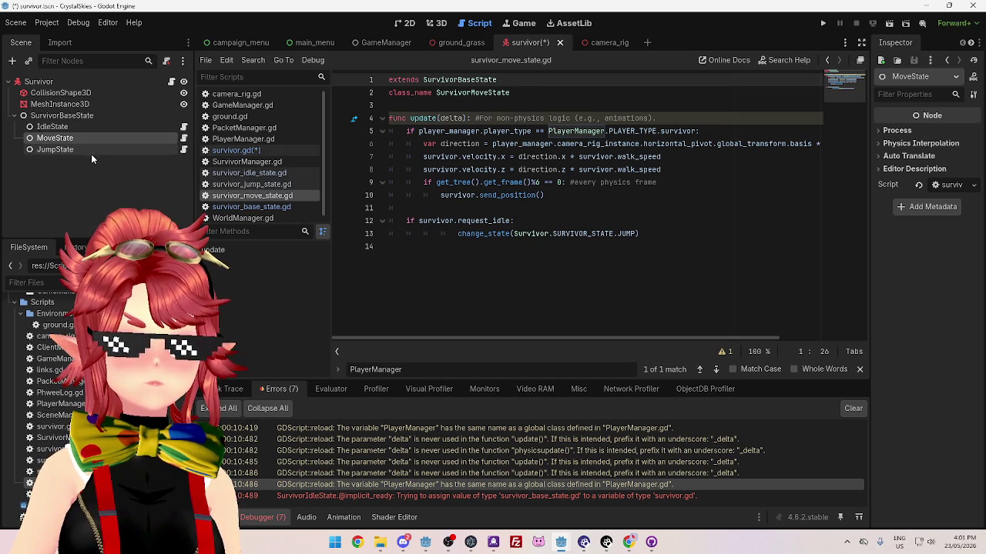
{"action": "left_click", "coordinate": [85, 127]}
Add a blank line on line 3 above update, then bring up survivor_base_state.gd
{"action": "left_click", "coordinate": [471, 104]}
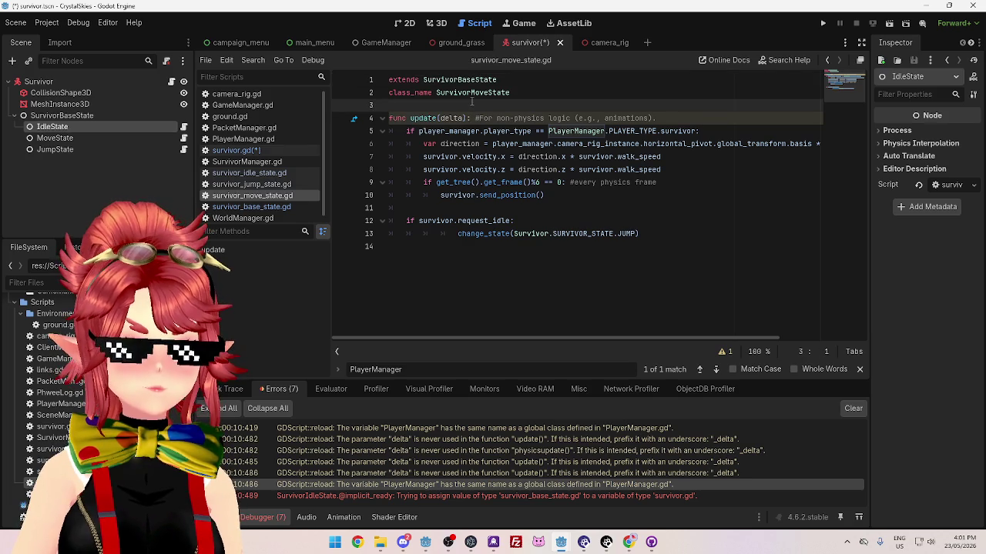
{"action": "key", "text": "Return"}
{"action": "key", "text": "Return"}
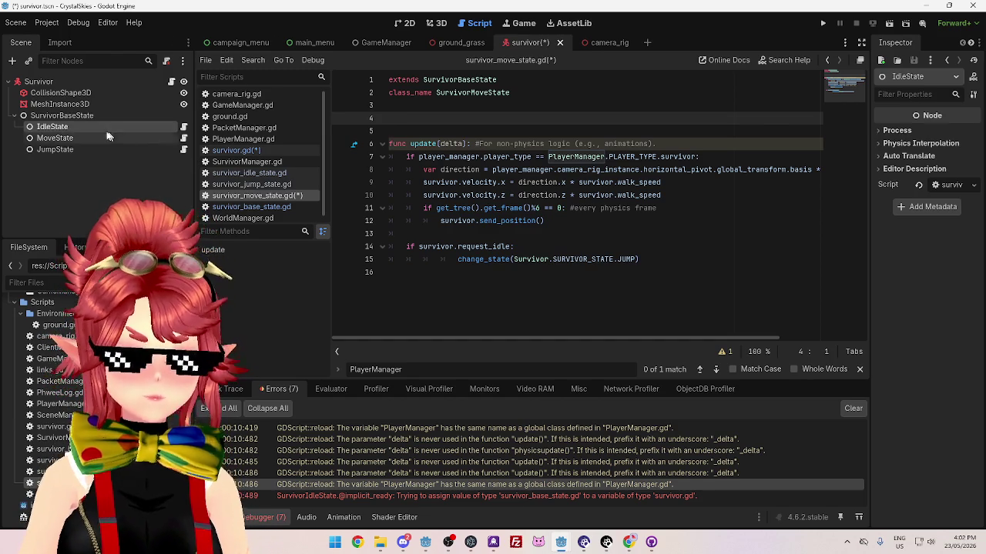
{"action": "left_click", "coordinate": [90, 116]}
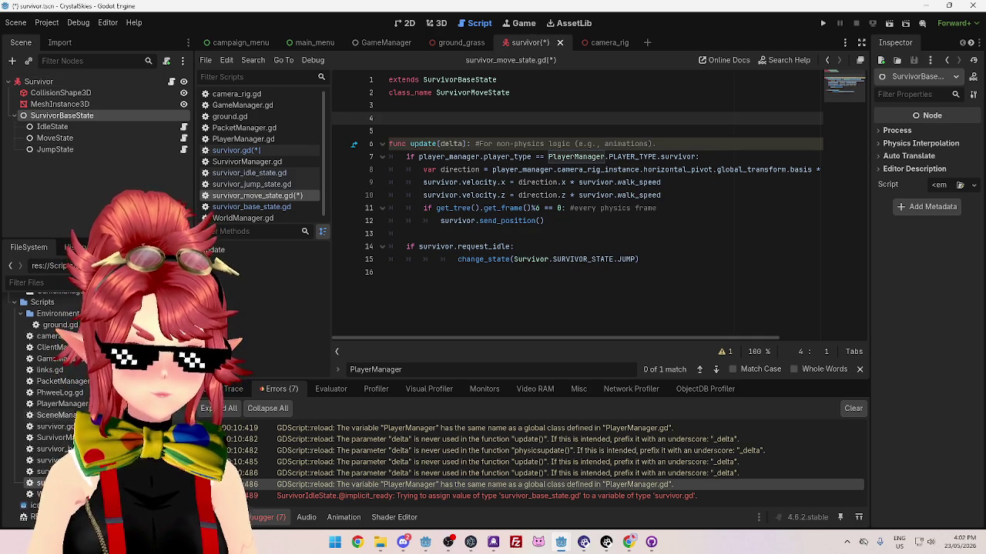
{"action": "left_click", "coordinate": [269, 209]}
{"action": "type", "text": "@onready var survivor: Survivor = $\""}
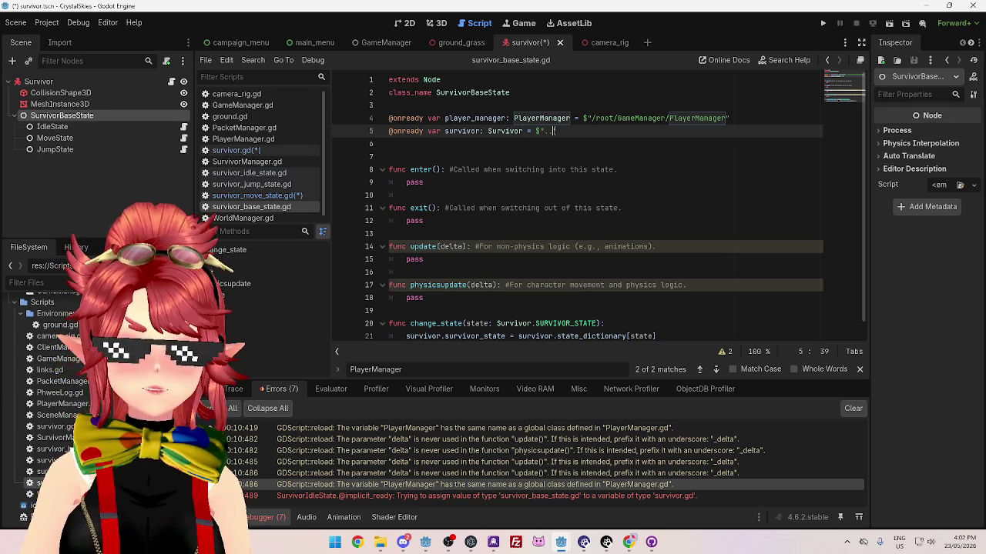
Extend line 5's survivor node path to '../..' and save the scripts
{"action": "type", "text": ".."}
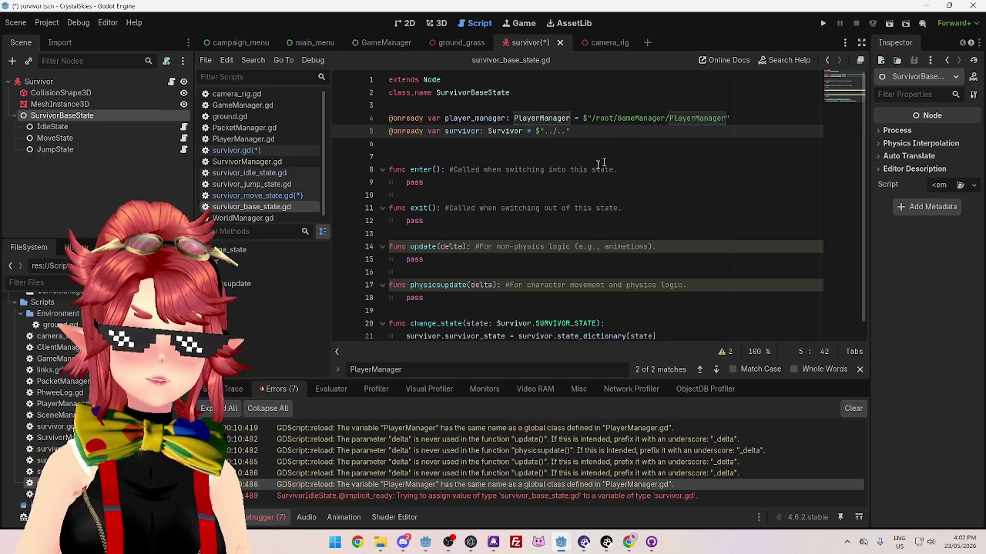
{"action": "key", "text": "Down"}
{"action": "key", "text": "Down"}
{"action": "key", "text": "ctrl+s"}
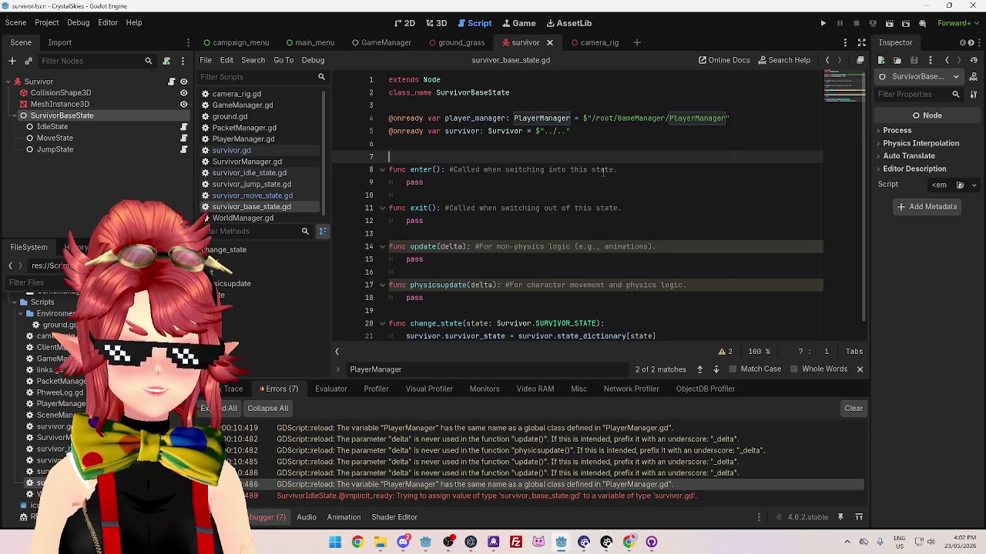
{"action": "left_click", "coordinate": [602, 171]}
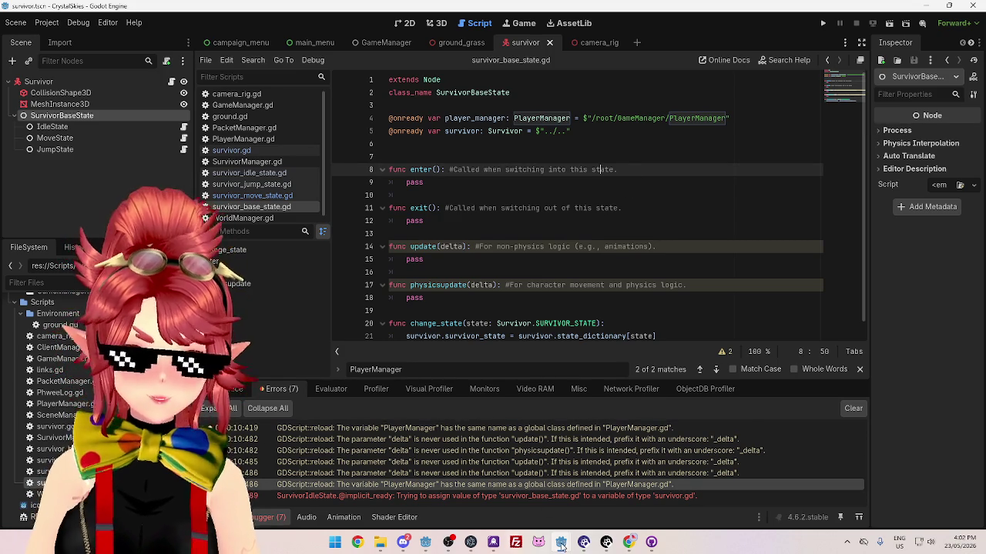
Launch the project and check the server and survivor windows, hitting the survivor_base_state assignment error
{"action": "left_click", "coordinate": [822, 23]}
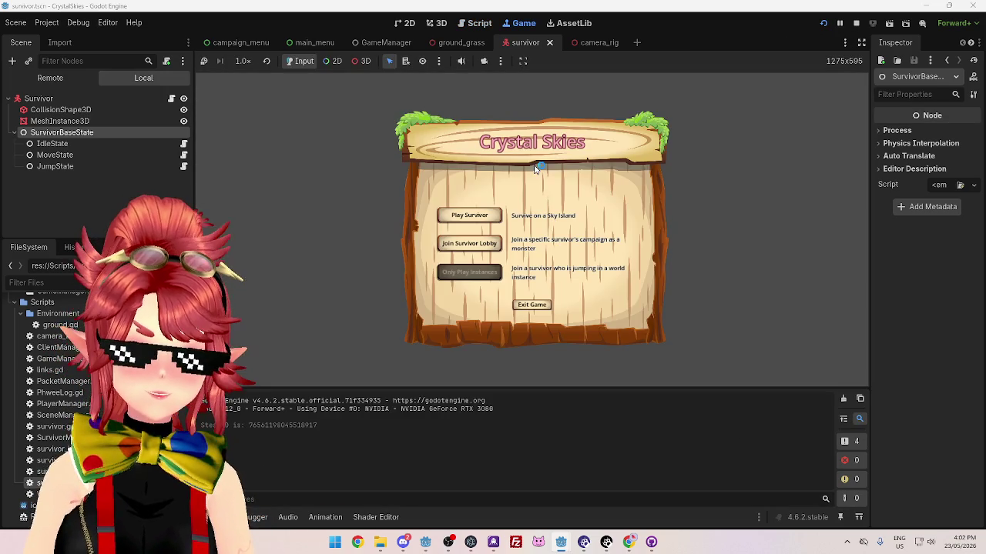
{"action": "left_click", "coordinate": [560, 547]}
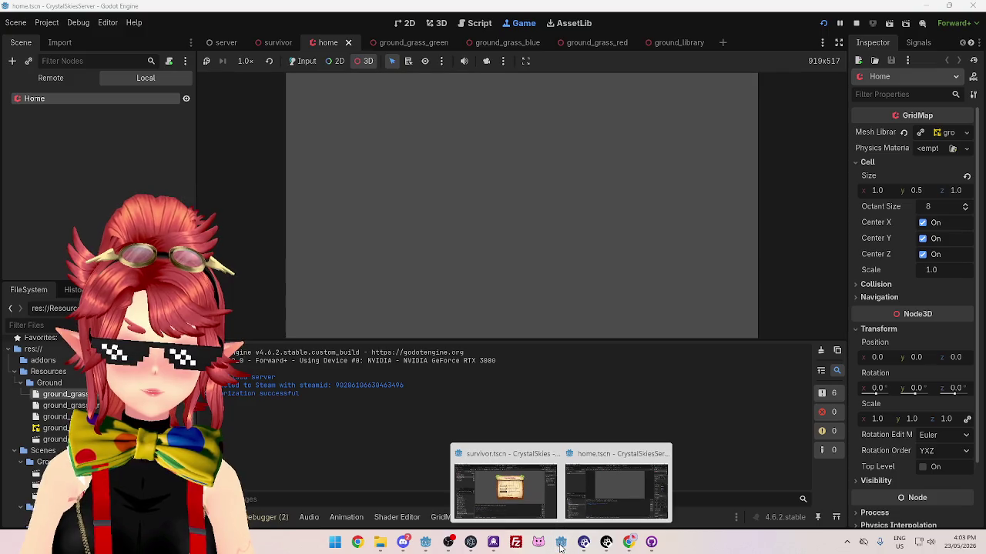
{"action": "left_click", "coordinate": [505, 469]}
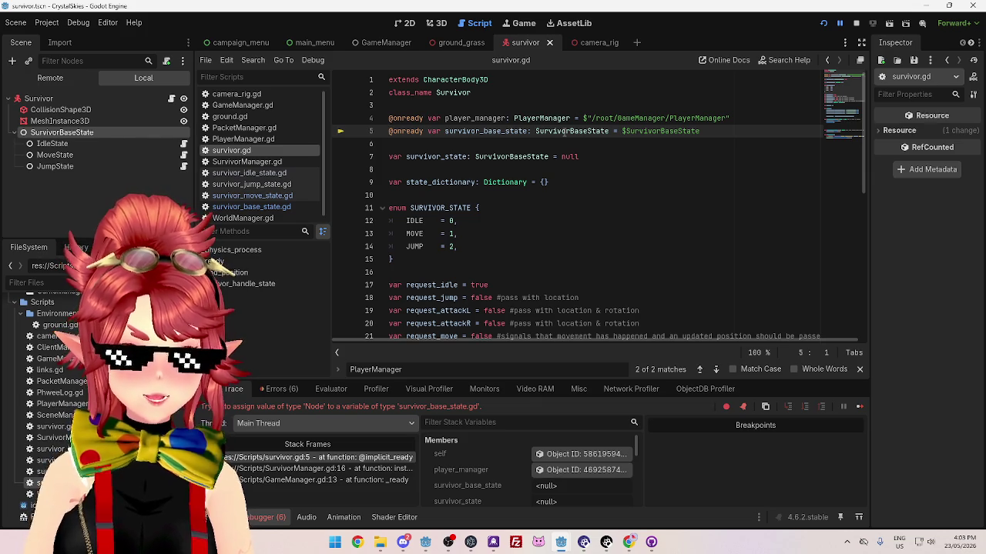
Delete the survivor_base_state declaration on line 5 of survivor.gd
{"action": "scroll", "coordinate": [565, 132], "scroll_direction": "down", "scroll_amount": 4}
{"action": "scroll", "coordinate": [564, 133], "scroll_direction": "up", "scroll_amount": 4}
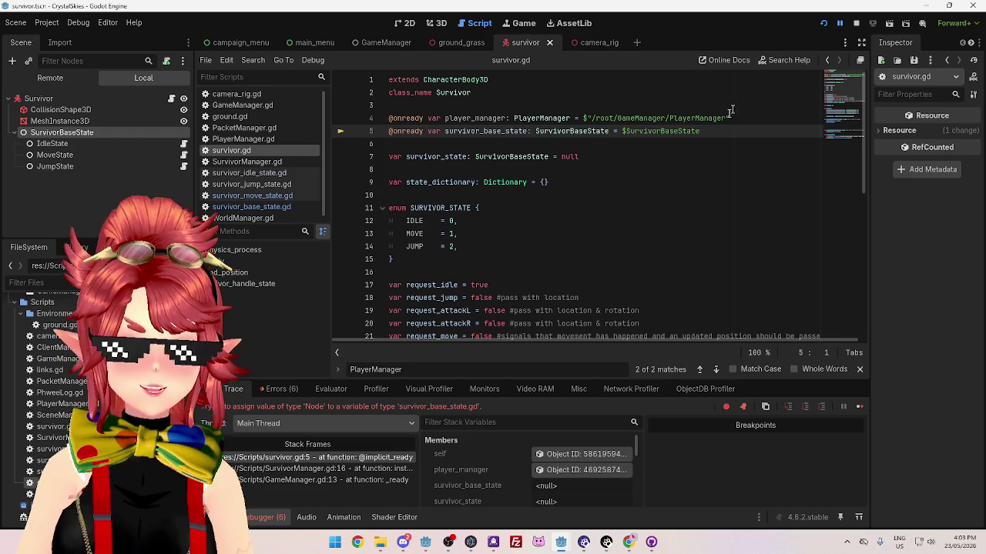
{"action": "left_click_drag", "start_coordinate": [701, 133], "coordinate": [386, 131]}
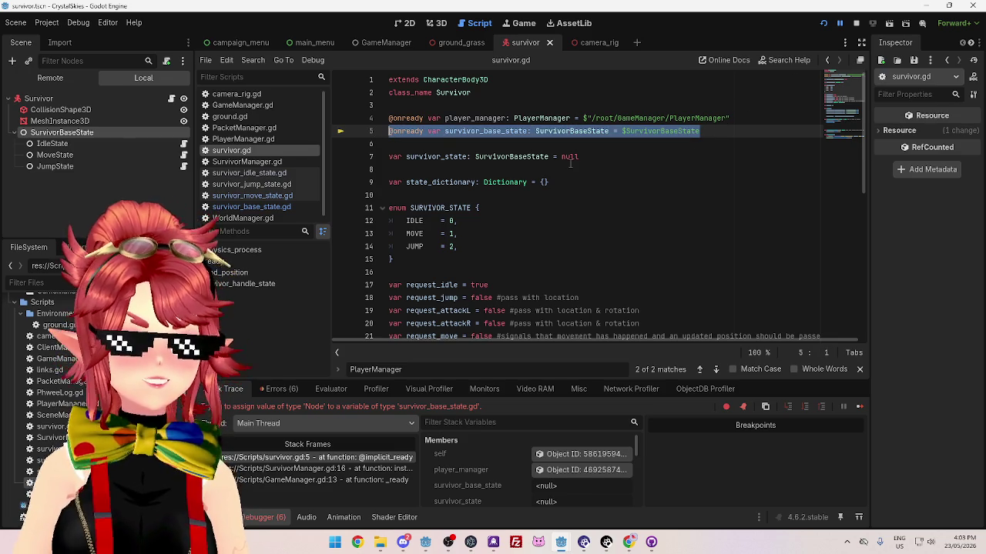
{"action": "key", "text": "BackSpace"}
Stop the game and rerun the project, checking both the server and survivor windows
{"action": "left_click", "coordinate": [855, 24]}
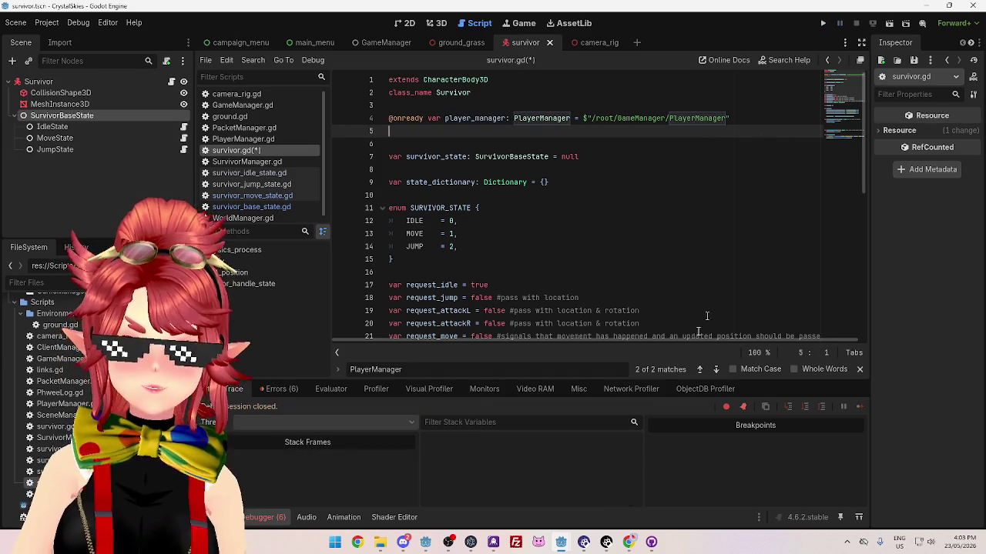
{"action": "mouse_move", "coordinate": [567, 539]}
{"action": "left_click", "coordinate": [616, 477]}
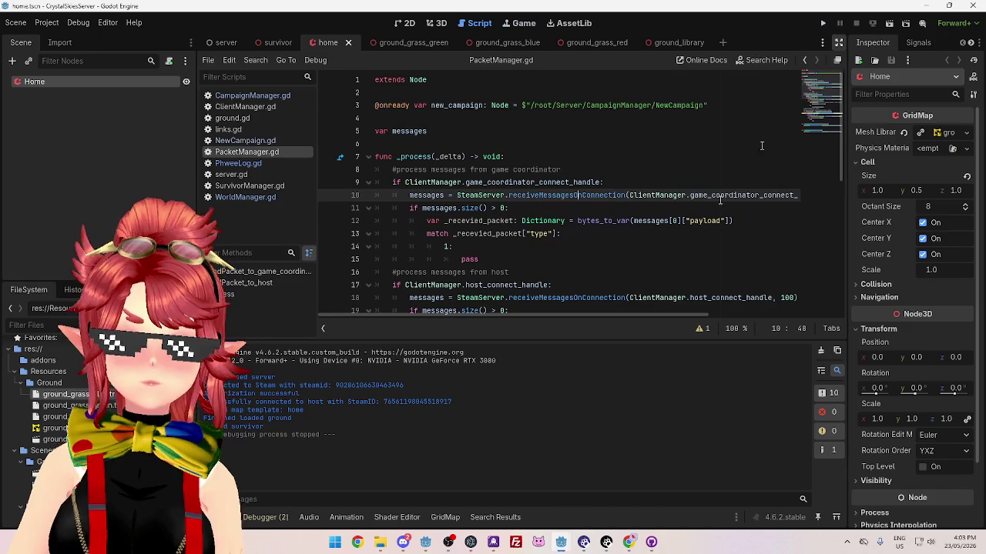
{"action": "left_click", "coordinate": [493, 504]}
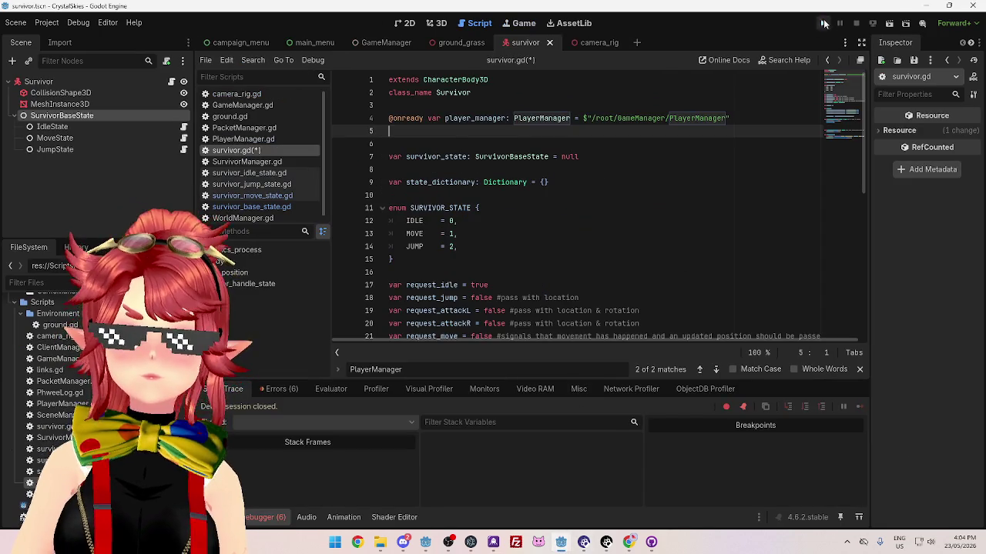
{"action": "left_click", "coordinate": [823, 23]}
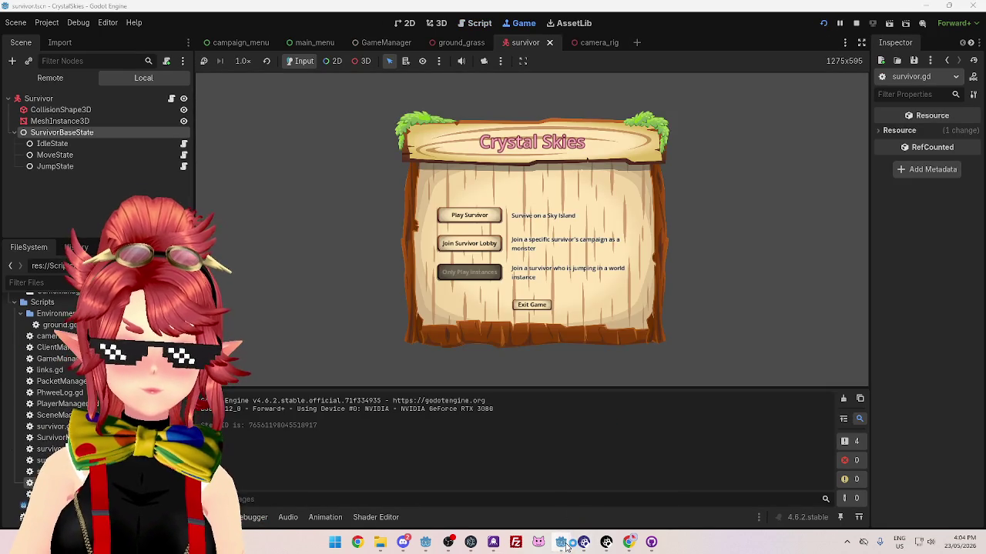
{"action": "mouse_move", "coordinate": [567, 539]}
{"action": "left_click", "coordinate": [616, 485]}
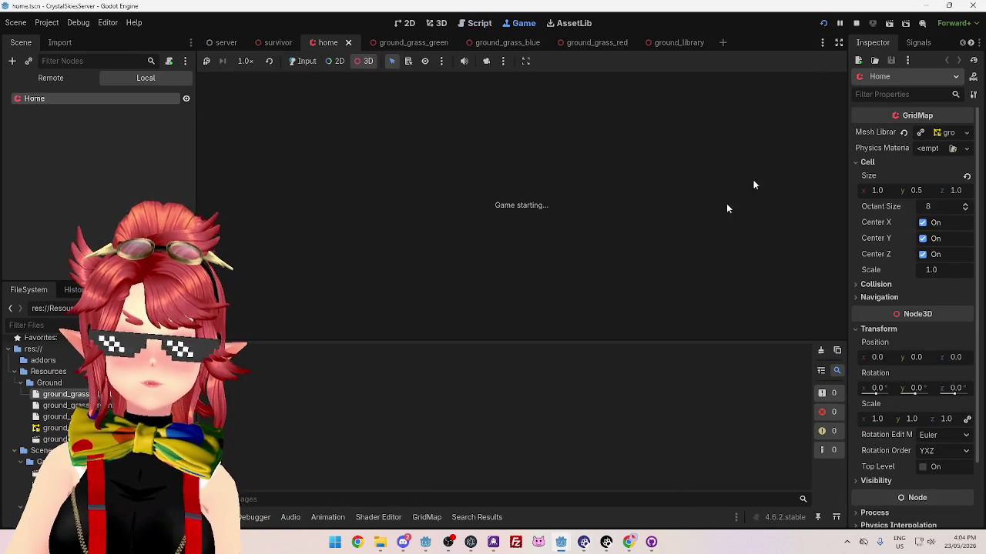
{"action": "mouse_move", "coordinate": [566, 546]}
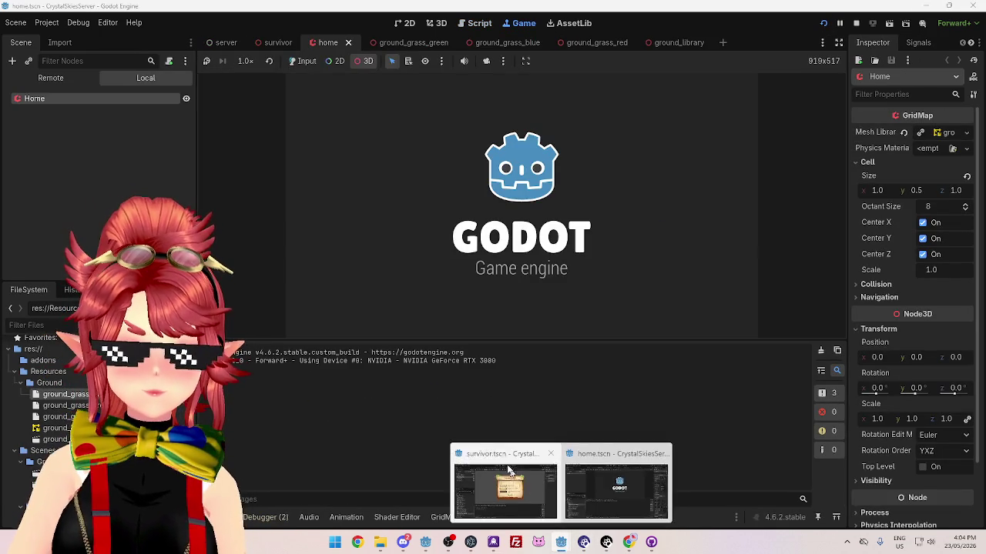
{"action": "left_click", "coordinate": [499, 493]}
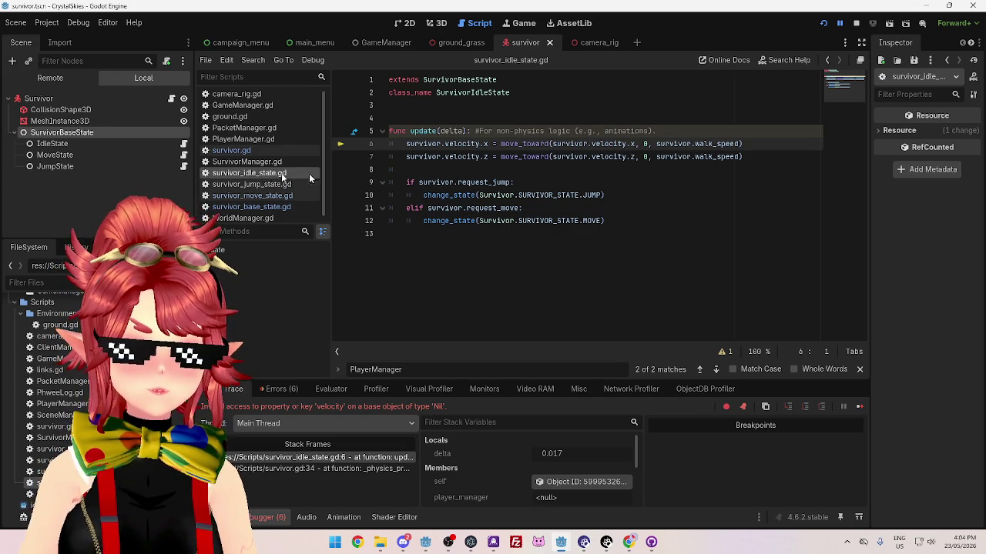
Compare survivor_base_state.gd with survivor_idle_state.gd and enlarge the debugger's variables panel
{"action": "mouse_move", "coordinate": [426, 144]}
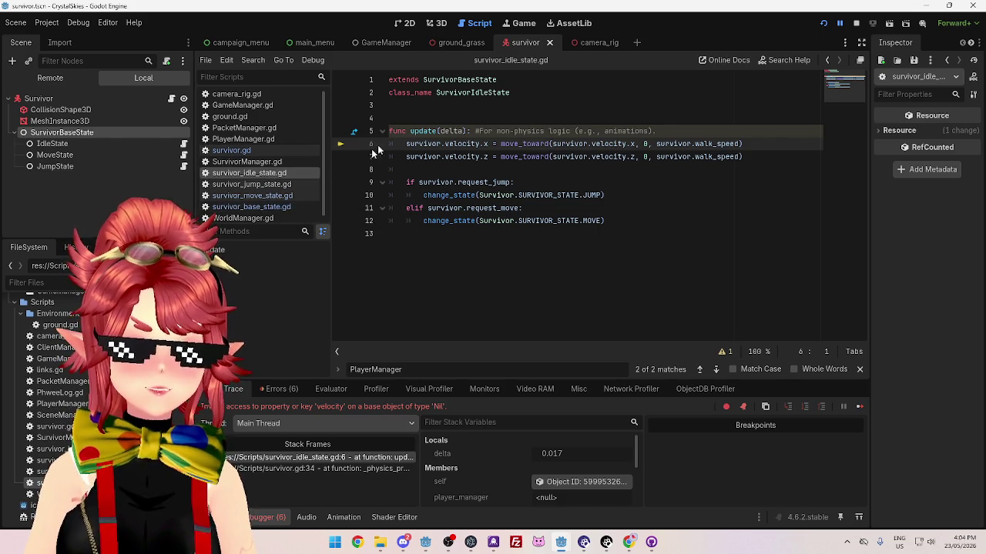
{"action": "left_click", "coordinate": [279, 208]}
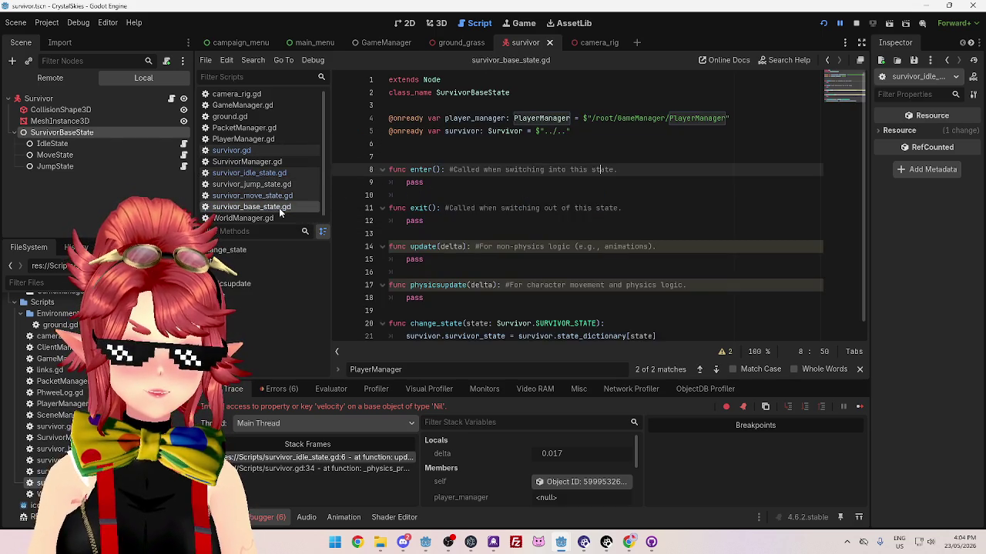
{"action": "left_click", "coordinate": [255, 173]}
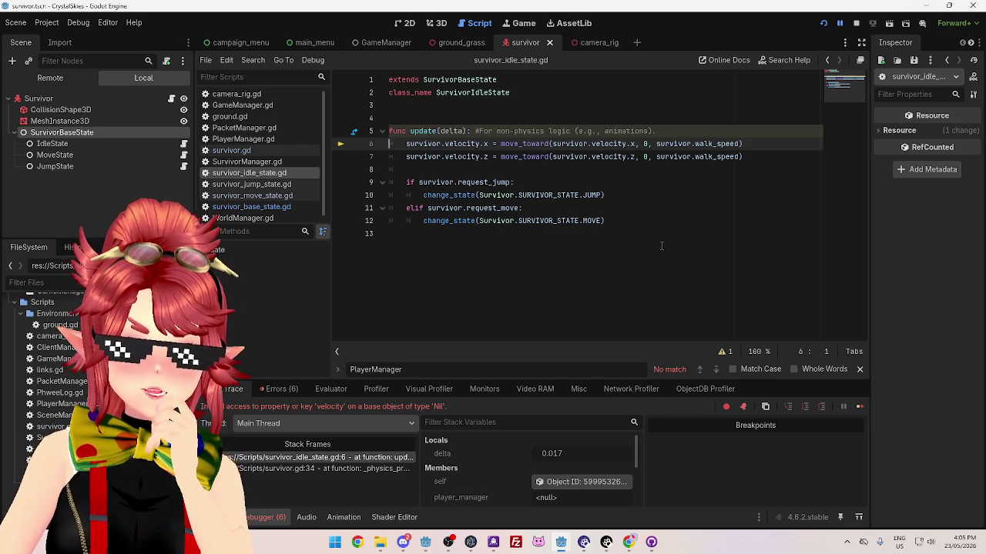
{"action": "left_click", "coordinate": [251, 206]}
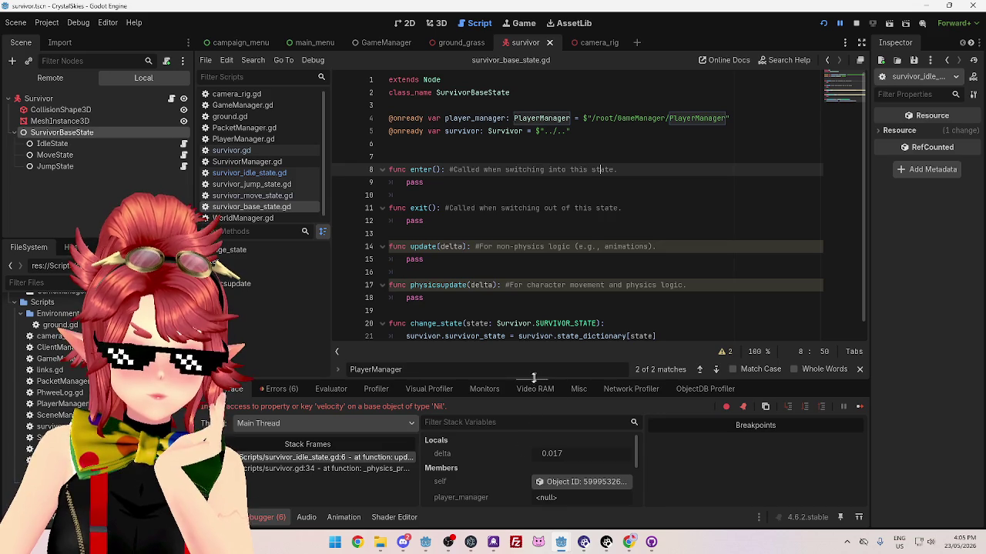
{"action": "mouse_move", "coordinate": [532, 376]}
{"action": "left_mouse_down"}
{"action": "mouse_move", "coordinate": [531, 218]}
{"action": "mouse_move", "coordinate": [533, 232]}
{"action": "left_mouse_up"}
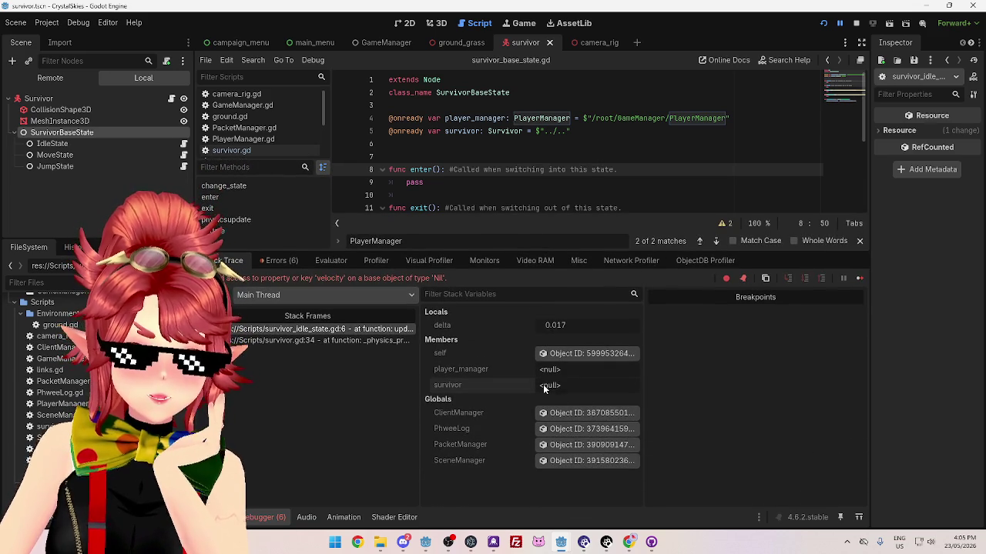
Inspect the survivor.gd line 34 frame and the failing survivor_idle_state.gd frame
{"action": "left_click", "coordinate": [307, 341]}
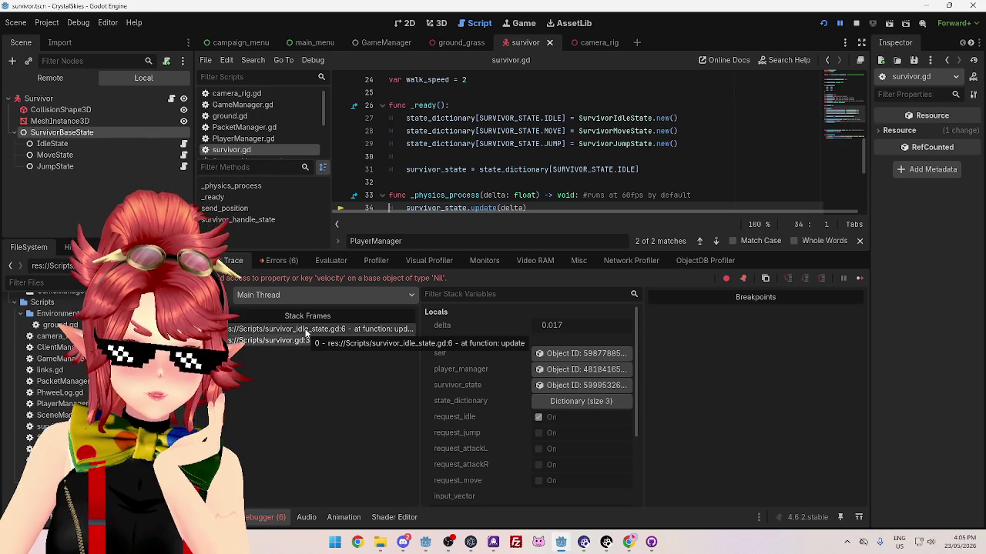
{"action": "left_click", "coordinate": [306, 330]}
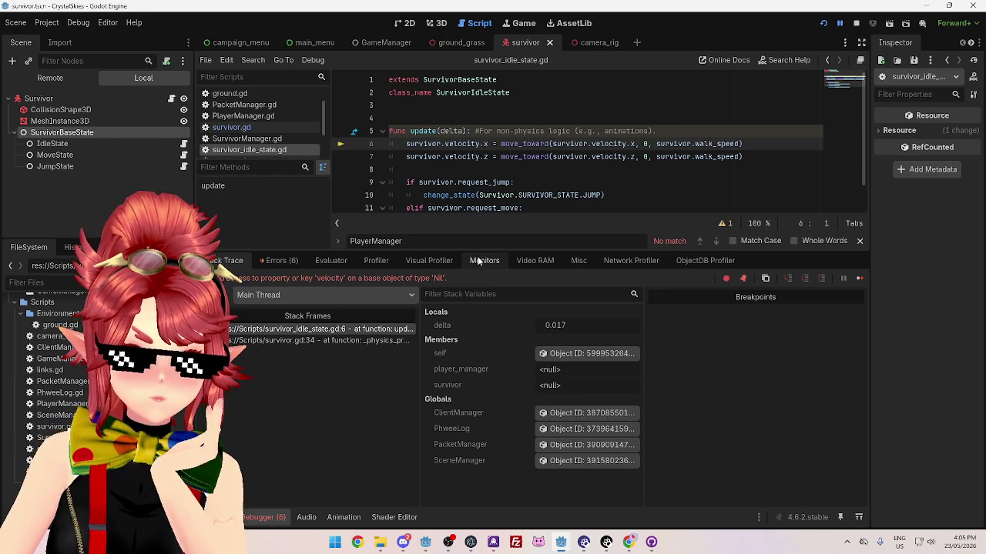
{"action": "mouse_move", "coordinate": [489, 180]}
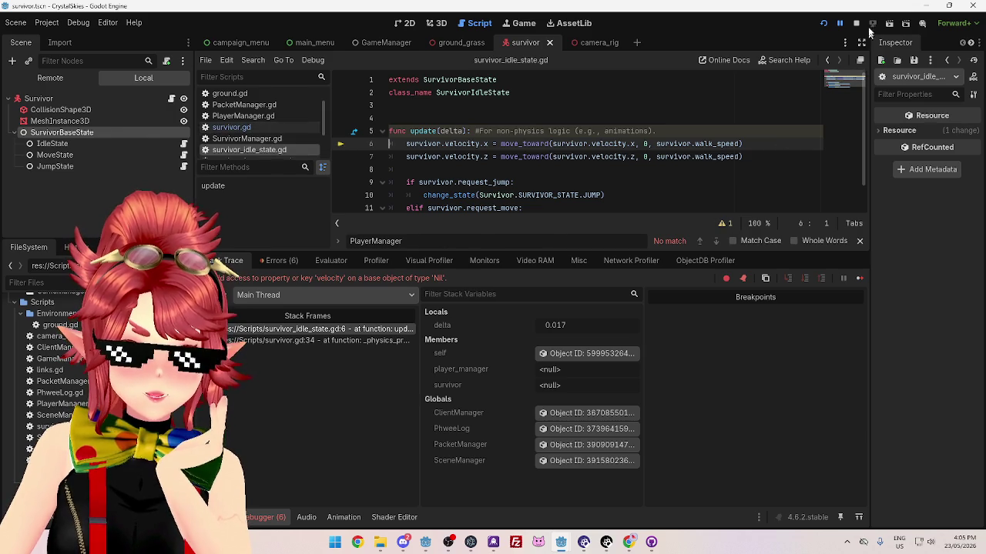
Stop the game, enlarge the code editor, and open survivor.gd
{"action": "left_click", "coordinate": [855, 23]}
{"action": "left_click_drag", "start_coordinate": [401, 253], "coordinate": [405, 396]}
{"action": "left_click", "coordinate": [261, 146]}
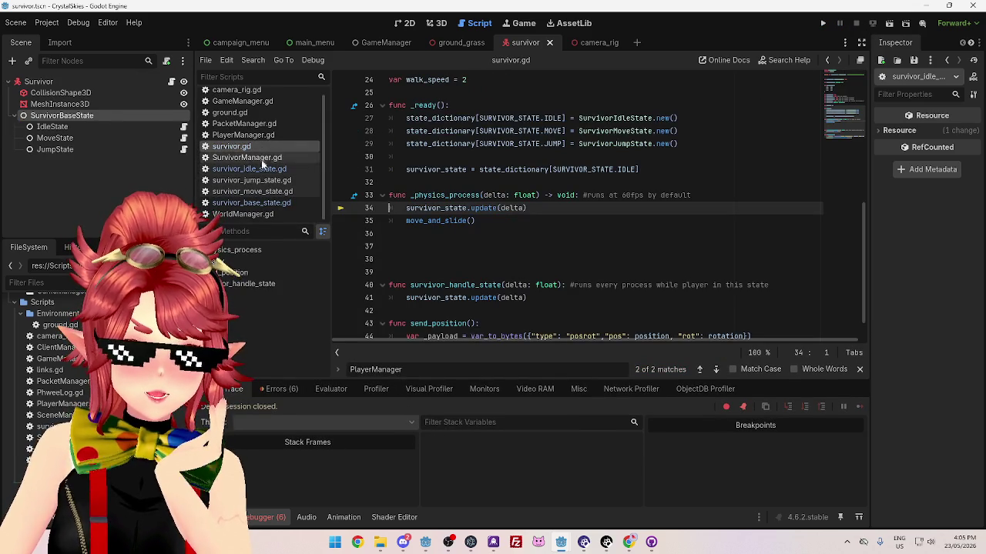
Look through the idle, base and move state scripts, returning to survivor.gd
{"action": "left_click", "coordinate": [261, 171]}
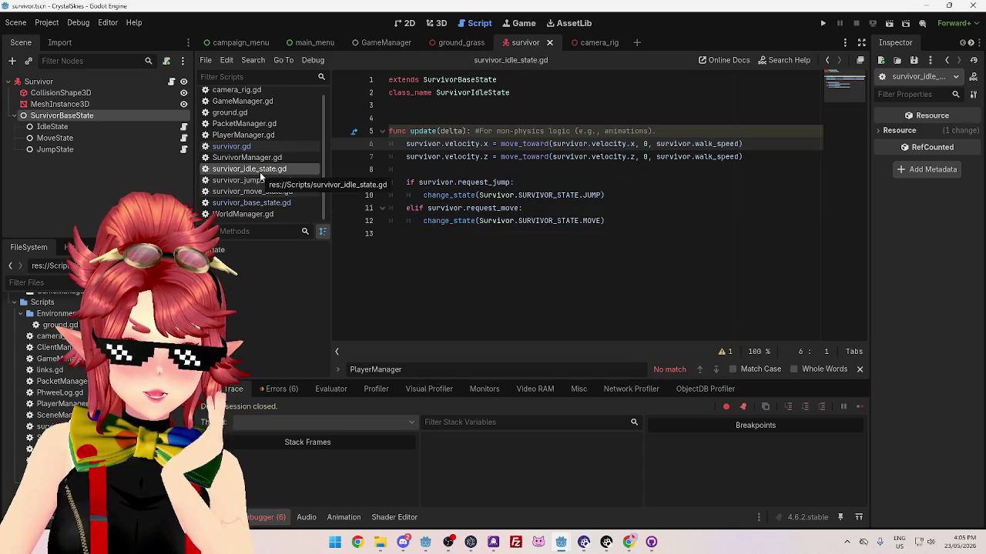
{"action": "left_click", "coordinate": [267, 202]}
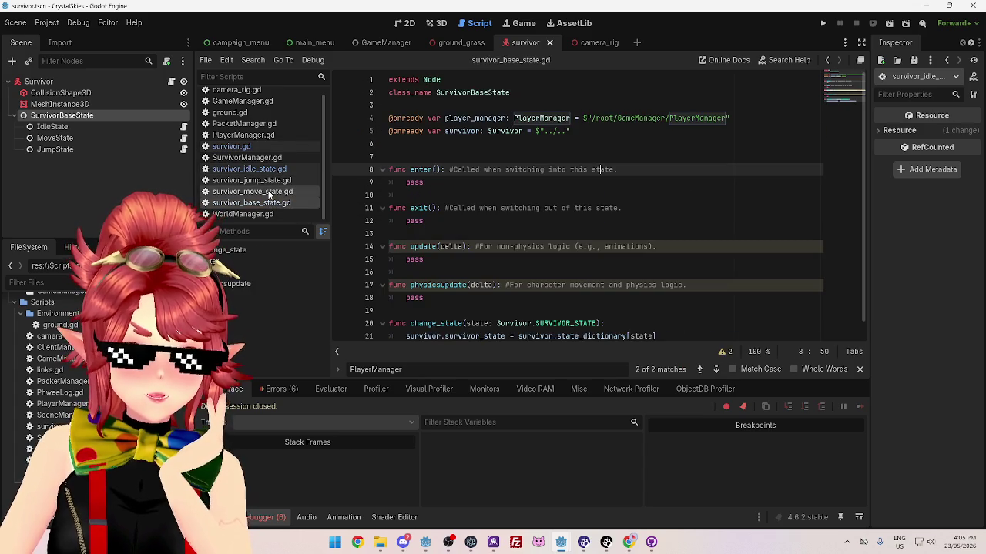
{"action": "left_click", "coordinate": [268, 191]}
{"action": "left_click", "coordinate": [258, 147]}
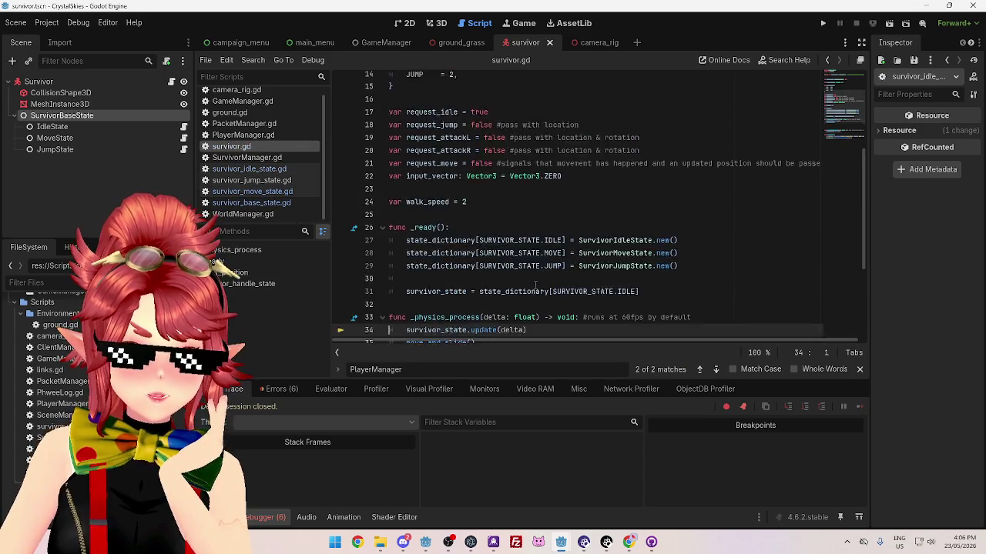
{"action": "scroll", "coordinate": [537, 285], "scroll_direction": "up", "scroll_amount": 5}
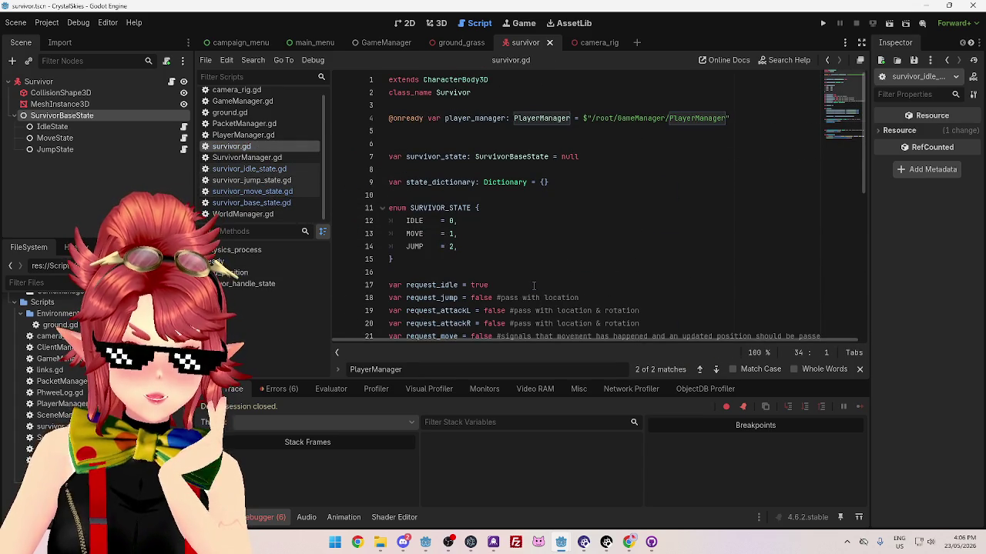
{"action": "scroll", "coordinate": [534, 286], "scroll_direction": "down", "scroll_amount": 8}
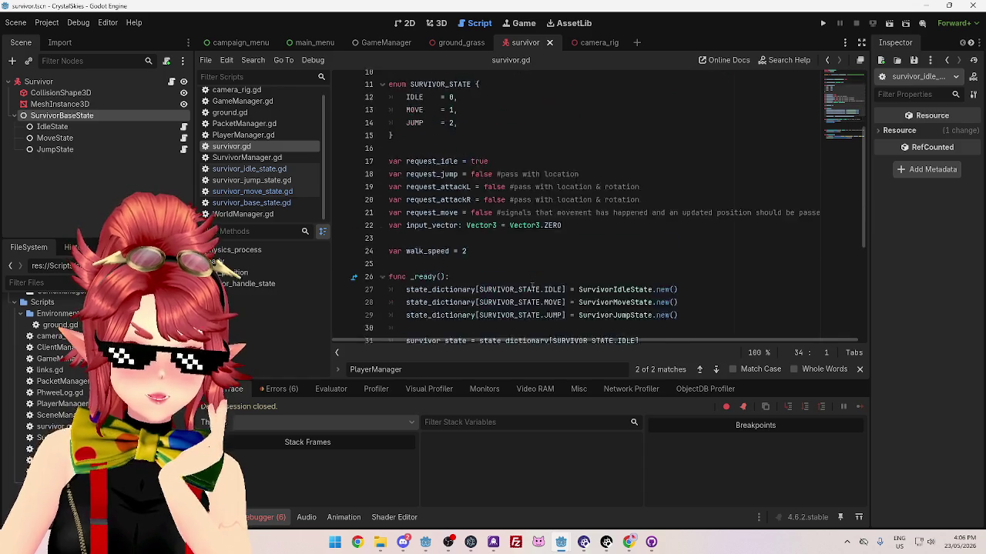
Remove the extra blank line 38 after _physics_process and select the IDLE state line in _ready
{"action": "left_click", "coordinate": [483, 246]}
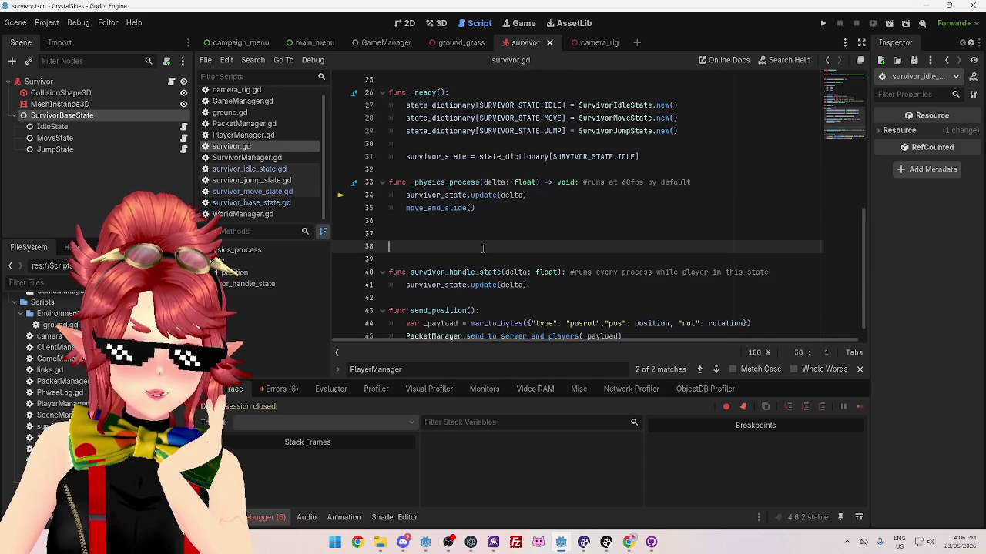
{"action": "key", "text": "BackSpace"}
{"action": "key", "text": "BackSpace"}
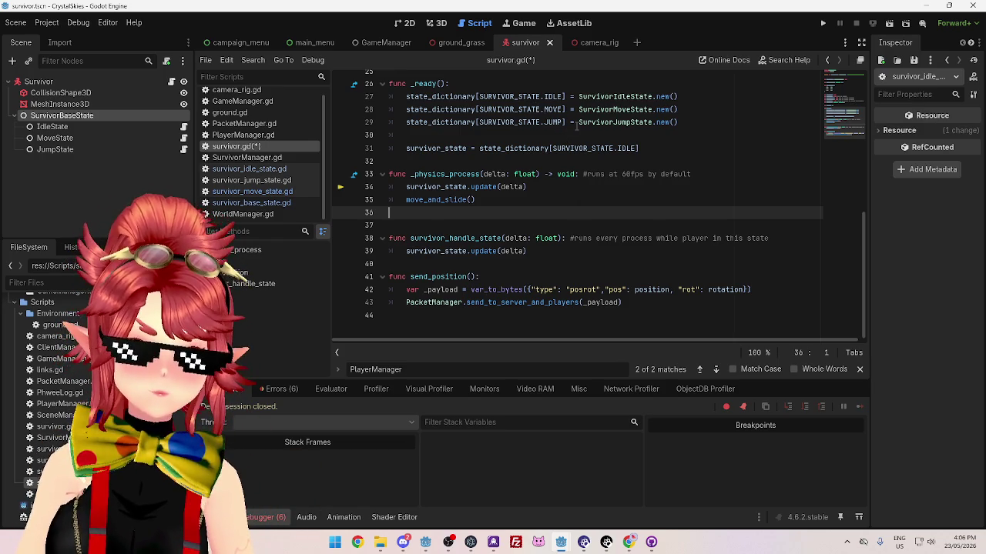
{"action": "left_click_drag", "start_coordinate": [677, 124], "coordinate": [567, 123]}
{"action": "scroll", "coordinate": [564, 164], "scroll_direction": "up", "scroll_amount": 2}
{"action": "left_click_drag", "start_coordinate": [441, 148], "coordinate": [661, 148]}
{"action": "left_click", "coordinate": [696, 148]}
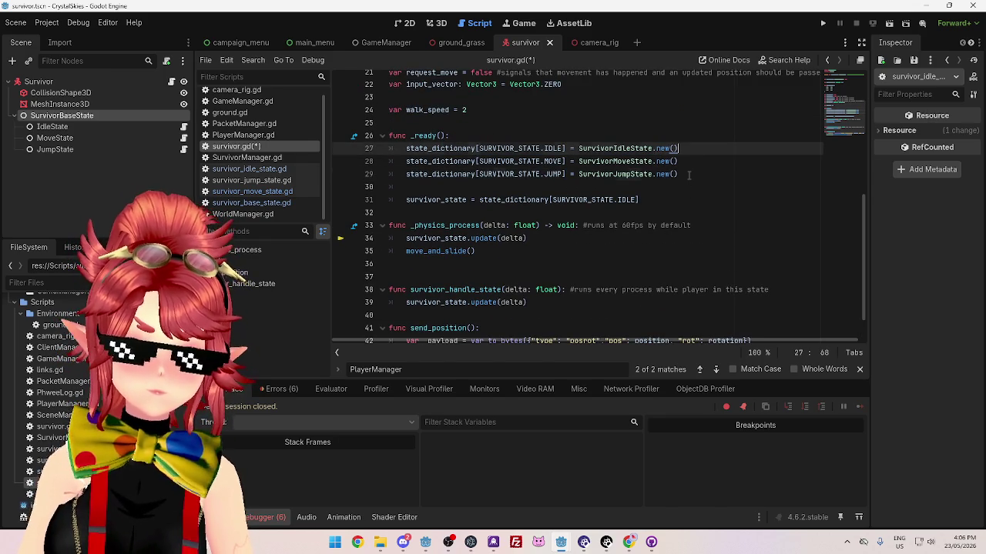
{"action": "left_click", "coordinate": [689, 175]}
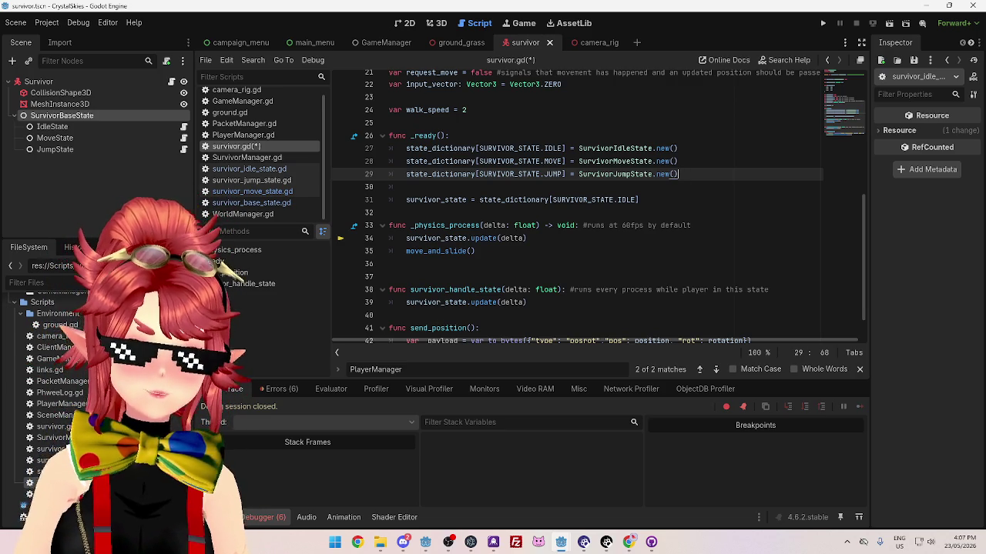
{"action": "left_click", "coordinate": [689, 146]}
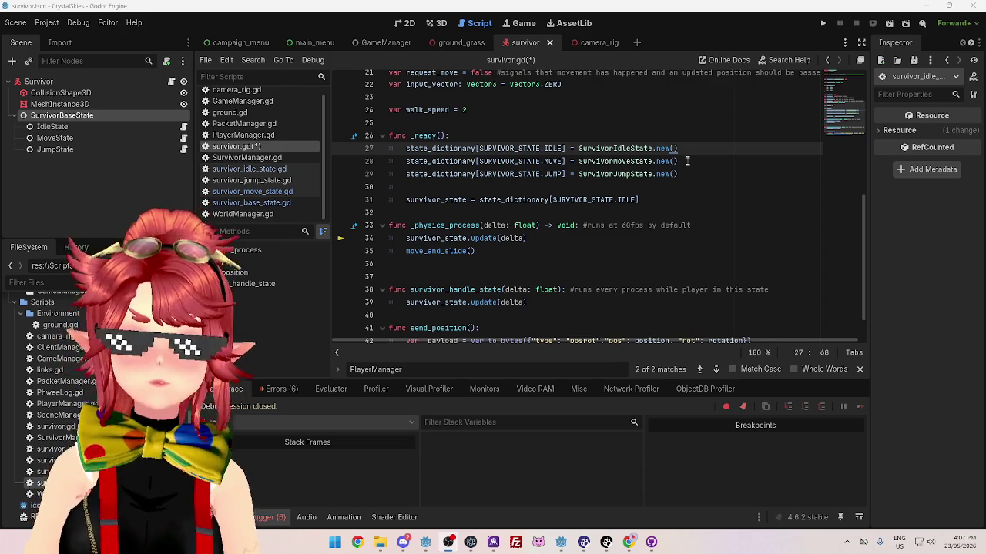
Add a survivor = self assignment for the IDLE state and remove its stray semicolon
{"action": "key", "text": "Return"}
{"action": "type", "text": "state_dictionary[SURVIVOR_STATE.IDLE].survivor = self;"}
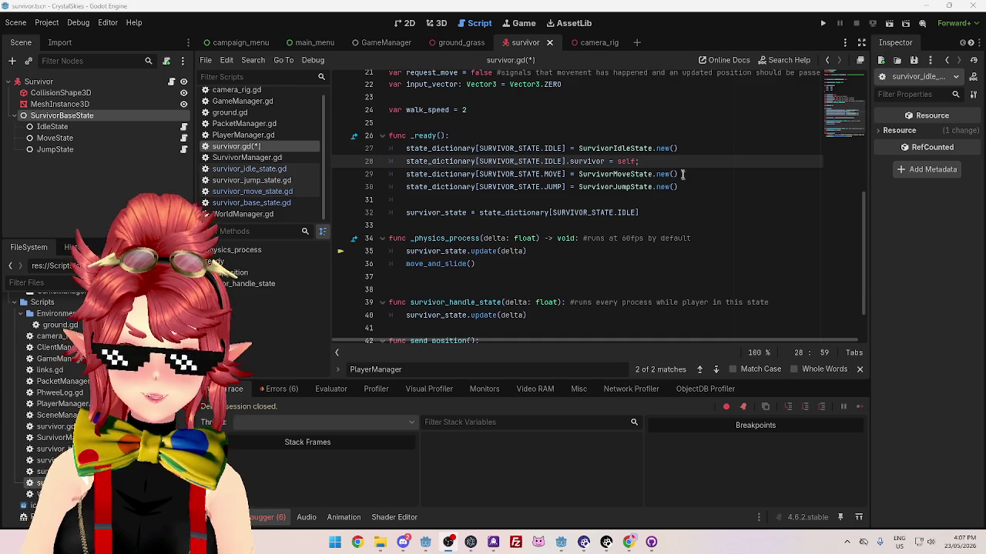
{"action": "key", "text": "BackSpace"}
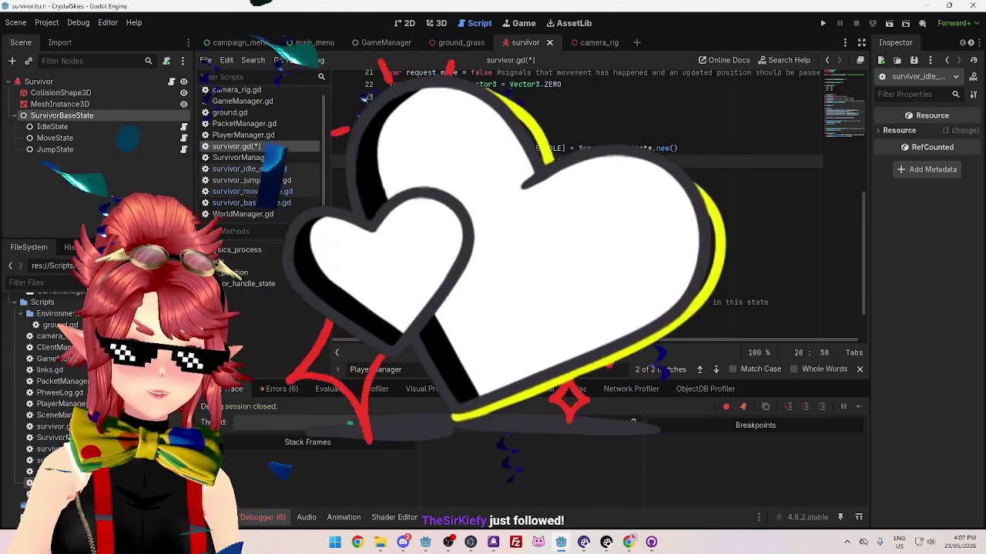
{"action": "left_click", "coordinate": [584, 174]}
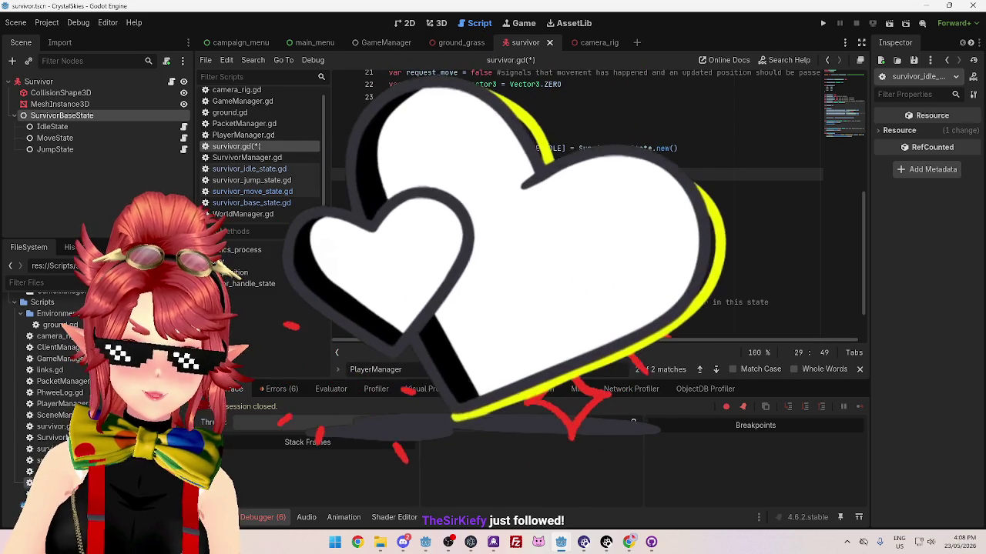
{"action": "left_click_drag", "start_coordinate": [635, 161], "coordinate": [532, 161]}
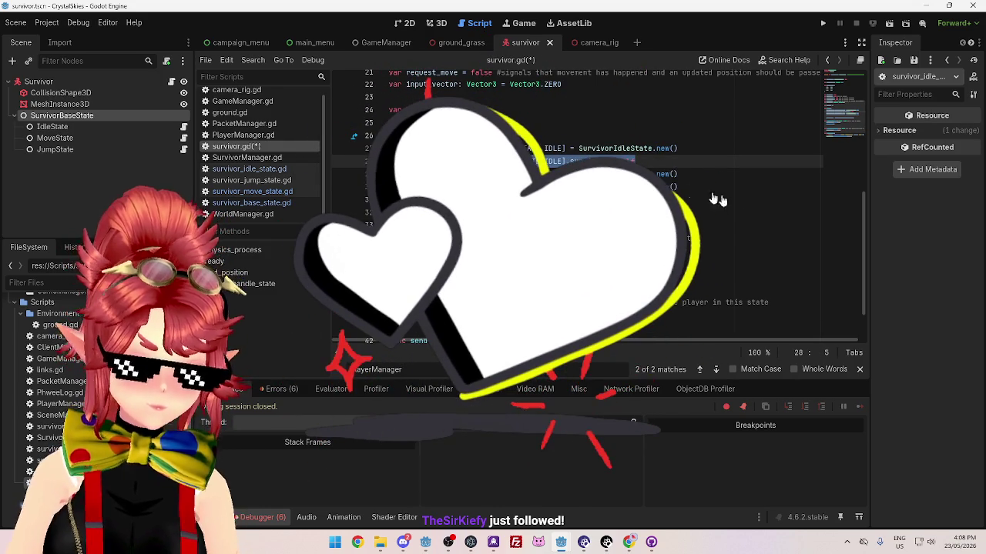
Paste the same survivor assignment under the MOVE state, changing the key to MOVE
{"action": "left_click", "coordinate": [690, 174]}
{"action": "key", "text": "Return"}
{"action": "key", "text": "ctrl+v"}
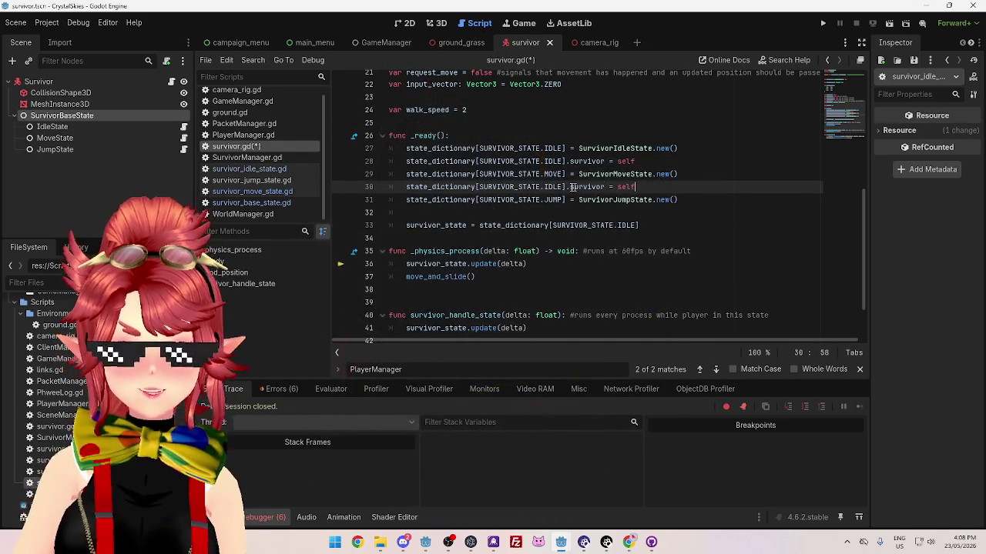
{"action": "type", "text": "MOVE"}
{"action": "left_click_drag", "start_coordinate": [647, 187], "coordinate": [405, 188]}
{"action": "key", "text": "ctrl+c"}
Paste the survivor assignment under the JUMP state, changing the key to JUMP
{"action": "left_click", "coordinate": [710, 204]}
{"action": "key", "text": "Return"}
{"action": "key", "text": "ctrl+v"}
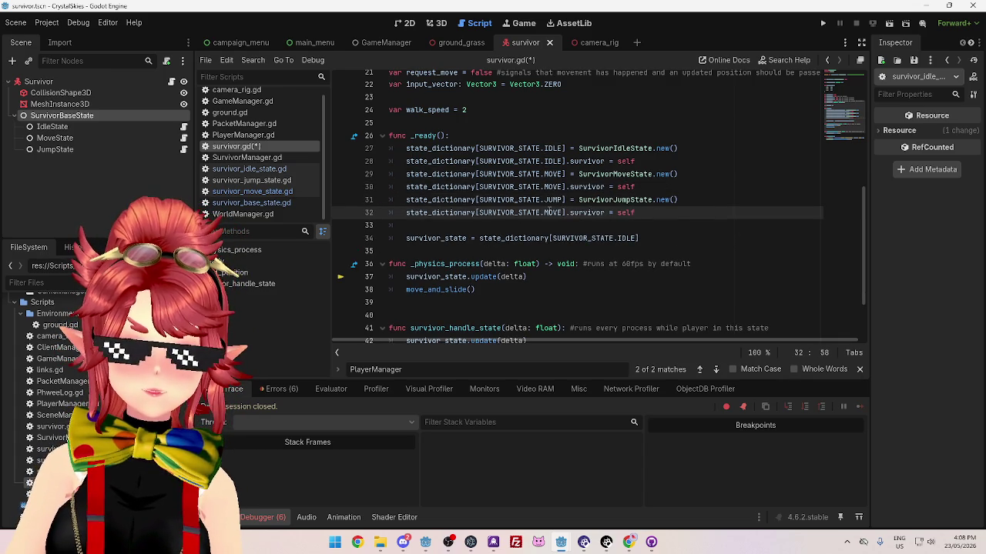
{"action": "type", "text": "JUMP"}
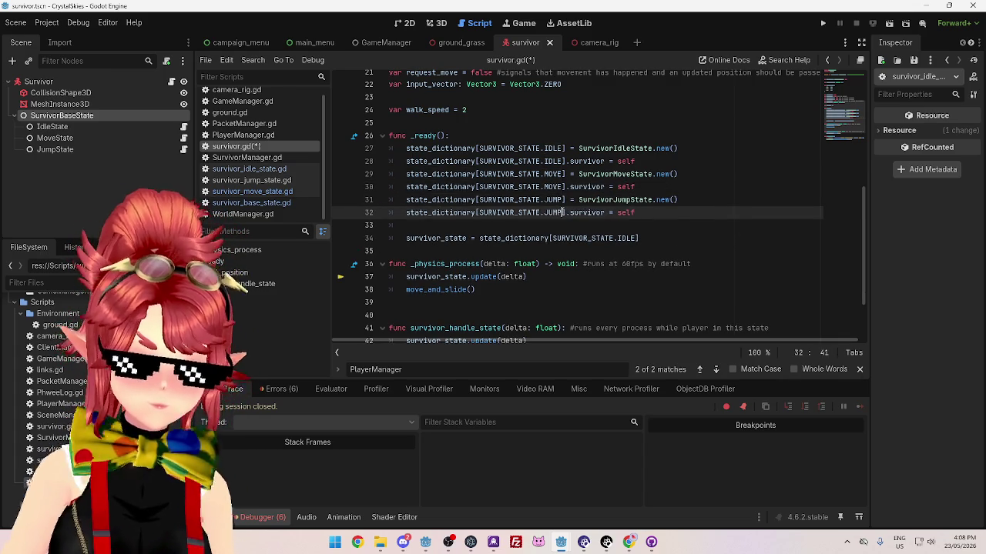
{"action": "left_click", "coordinate": [770, 172]}
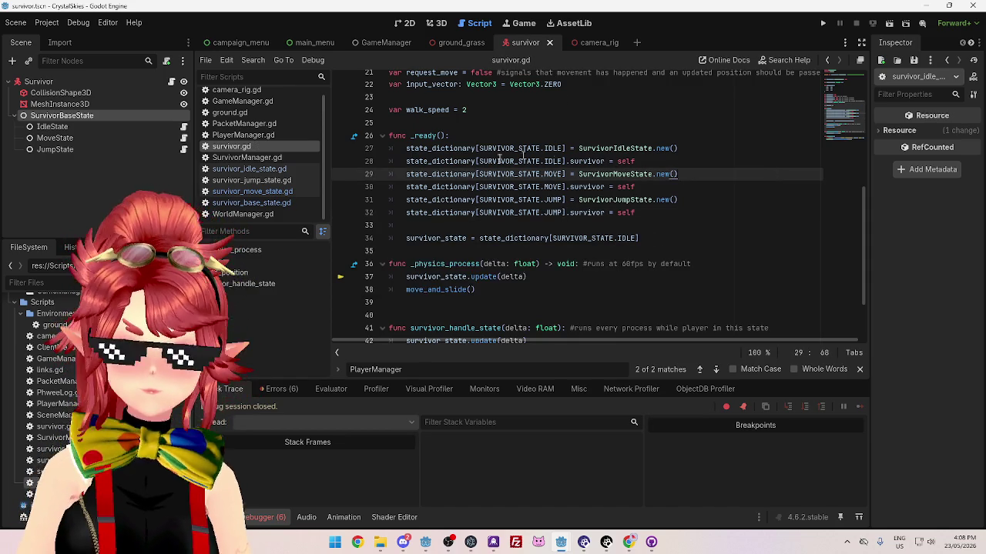
{"action": "scroll", "coordinate": [554, 193], "scroll_direction": "up", "scroll_amount": 3}
{"action": "scroll", "coordinate": [539, 208], "scroll_direction": "down", "scroll_amount": 5}
{"action": "scroll", "coordinate": [519, 226], "scroll_direction": "up", "scroll_amount": 8}
{"action": "scroll", "coordinate": [527, 208], "scroll_direction": "down", "scroll_amount": 8}
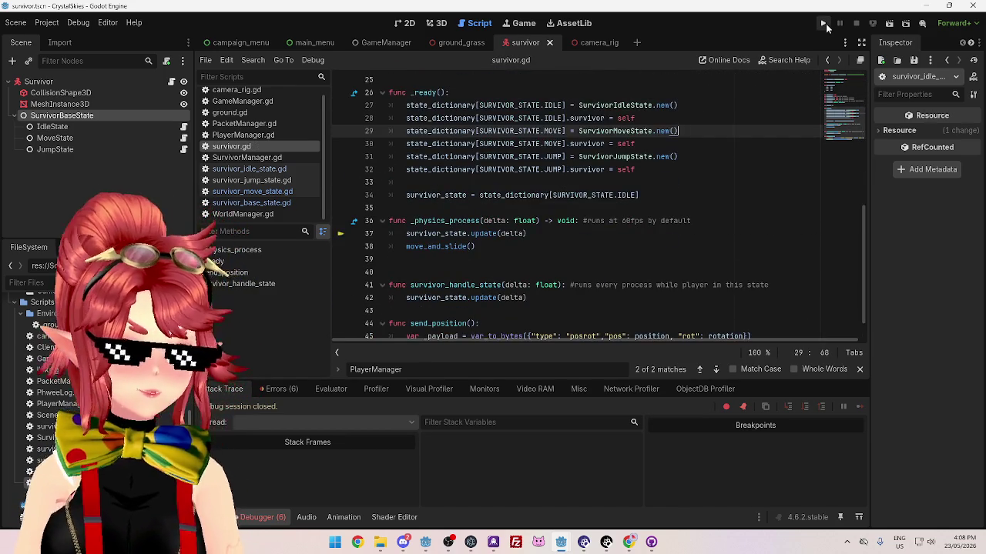
Run the survivor client project and bring up the server editor
{"action": "left_click", "coordinate": [826, 24]}
{"action": "mouse_move", "coordinate": [565, 541]}
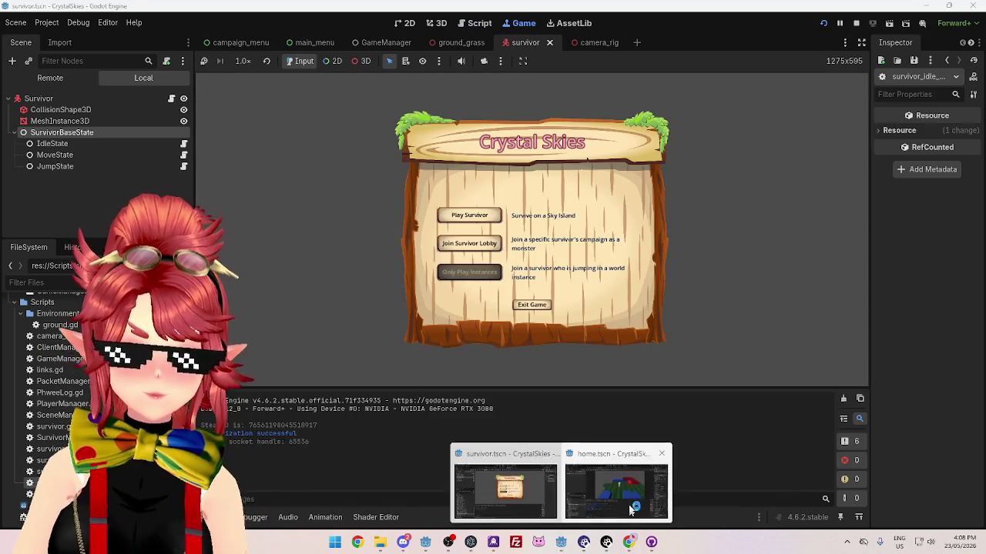
{"action": "left_click", "coordinate": [617, 496]}
Restart the CrystalSkiesServer game and switch between the client and server windows
{"action": "left_click", "coordinate": [855, 24]}
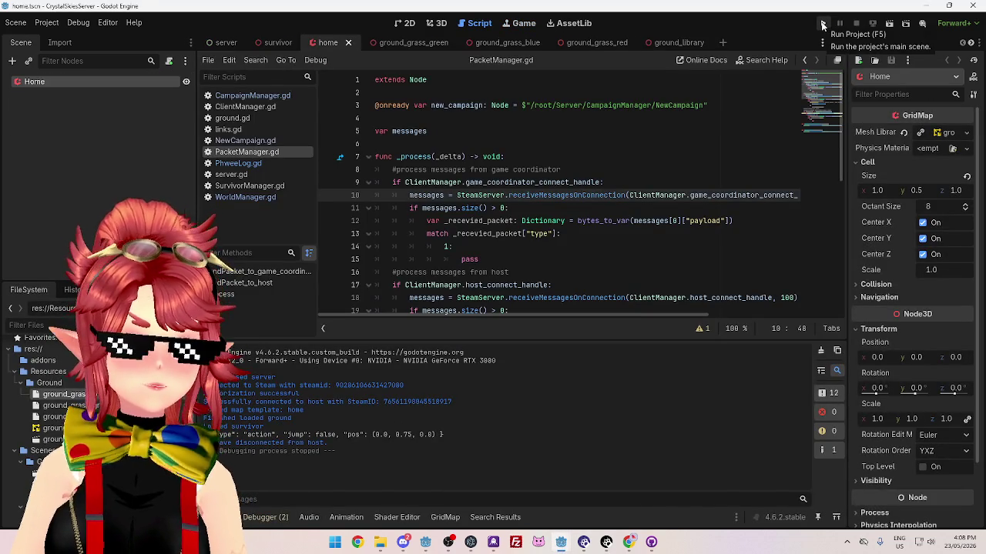
{"action": "left_click", "coordinate": [822, 24]}
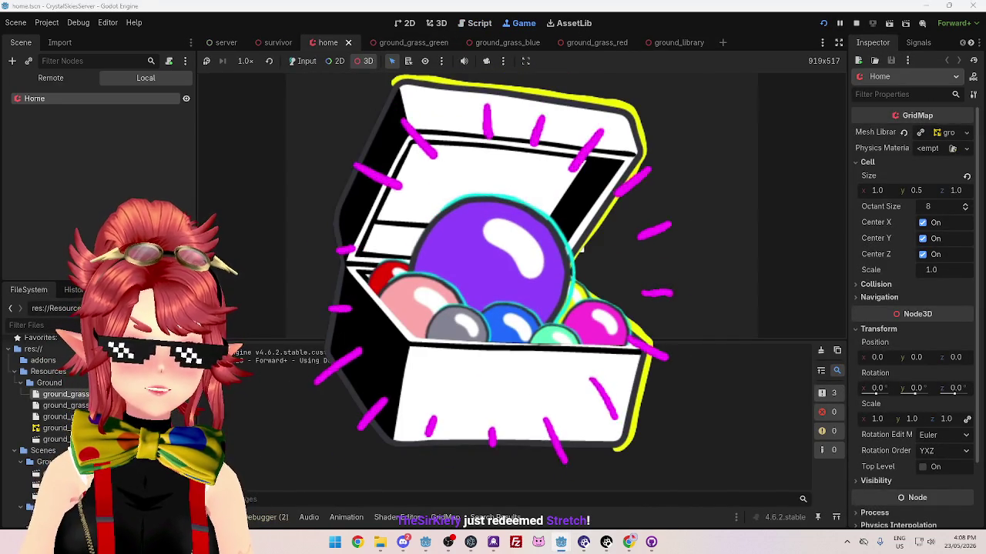
{"action": "mouse_move", "coordinate": [561, 542]}
{"action": "left_click", "coordinate": [514, 486]}
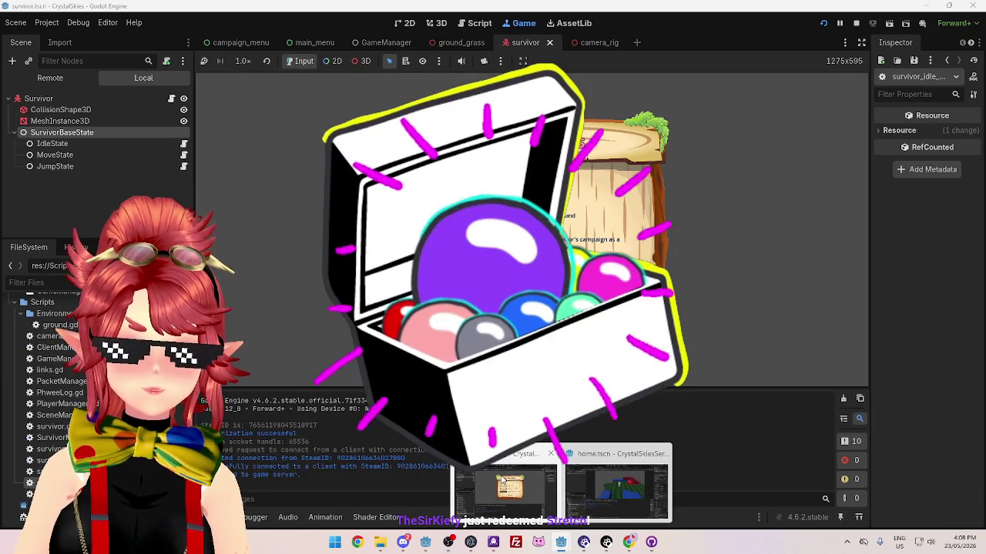
{"action": "left_click", "coordinate": [616, 486]}
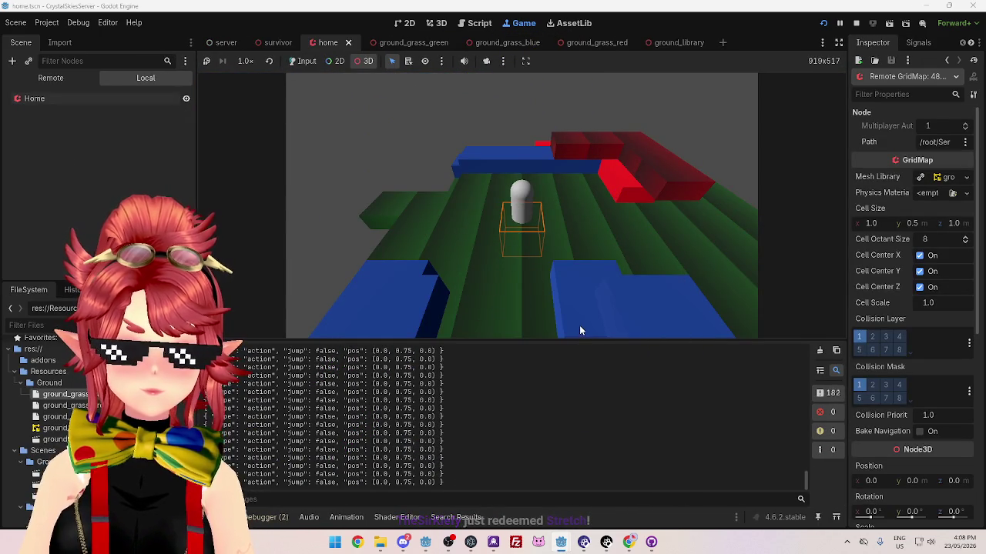
{"action": "key", "text": "alt+Tab"}
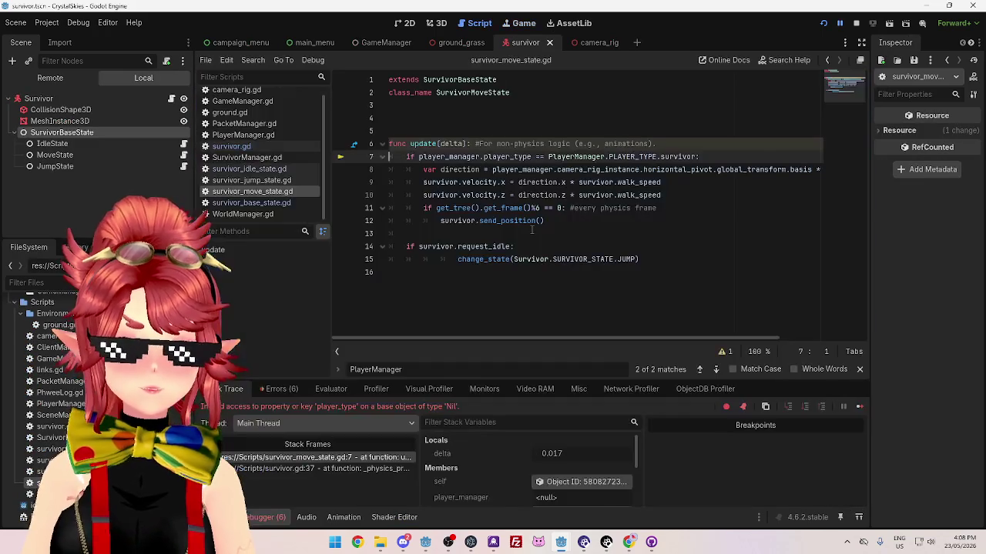
Stop the debug session and list the errors reported for survivor_move_state.gd
{"action": "mouse_move", "coordinate": [526, 176]}
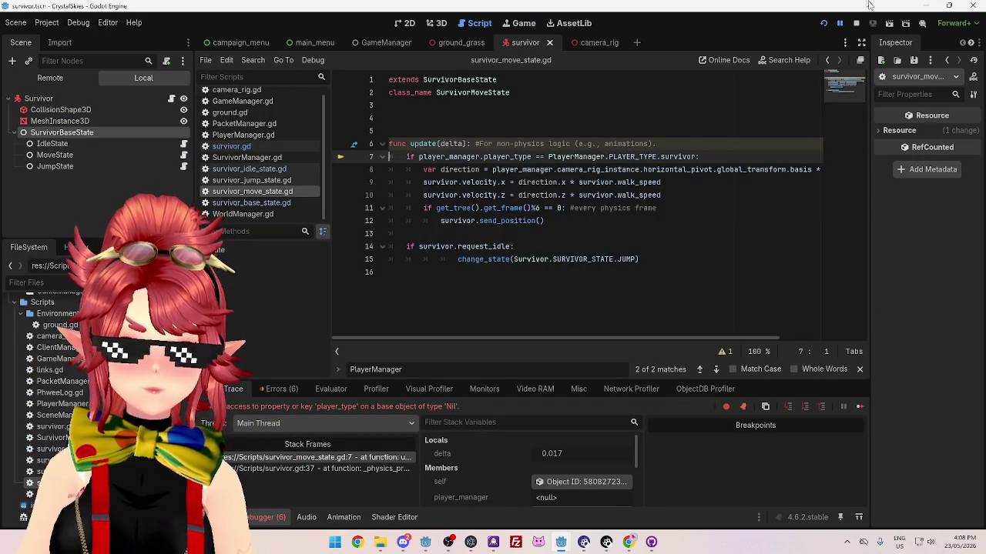
{"action": "left_click", "coordinate": [857, 23]}
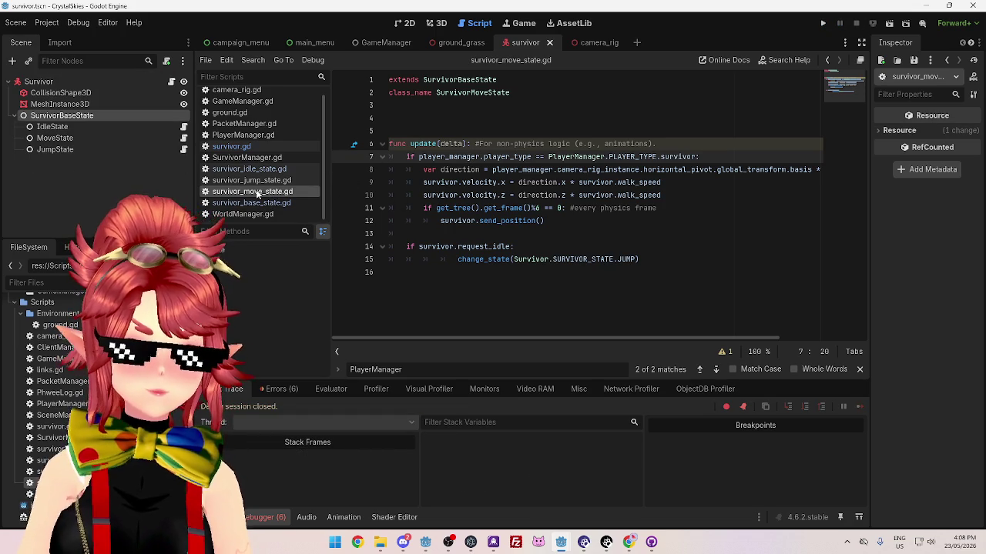
{"action": "left_click", "coordinate": [254, 203]}
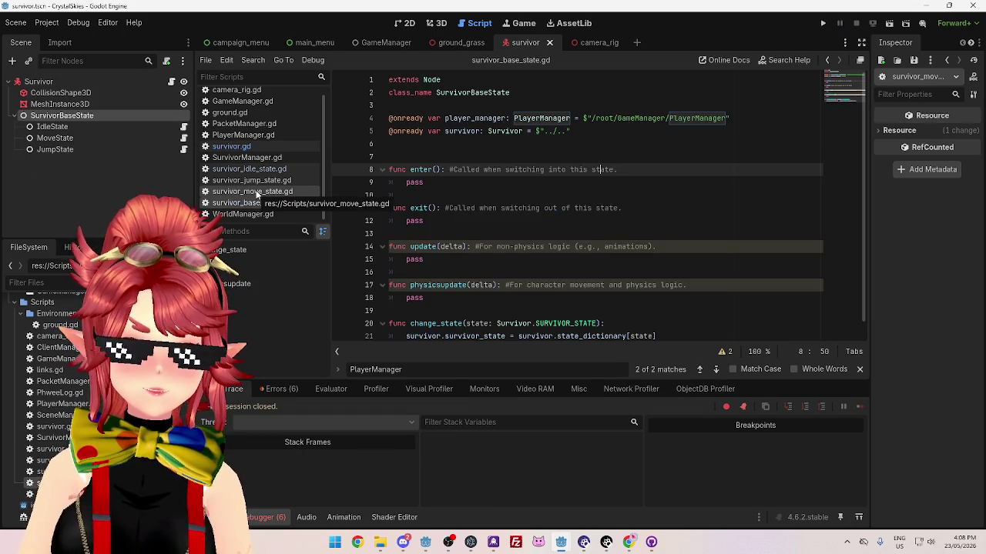
{"action": "left_click", "coordinate": [257, 192]}
{"action": "left_click", "coordinate": [283, 389]}
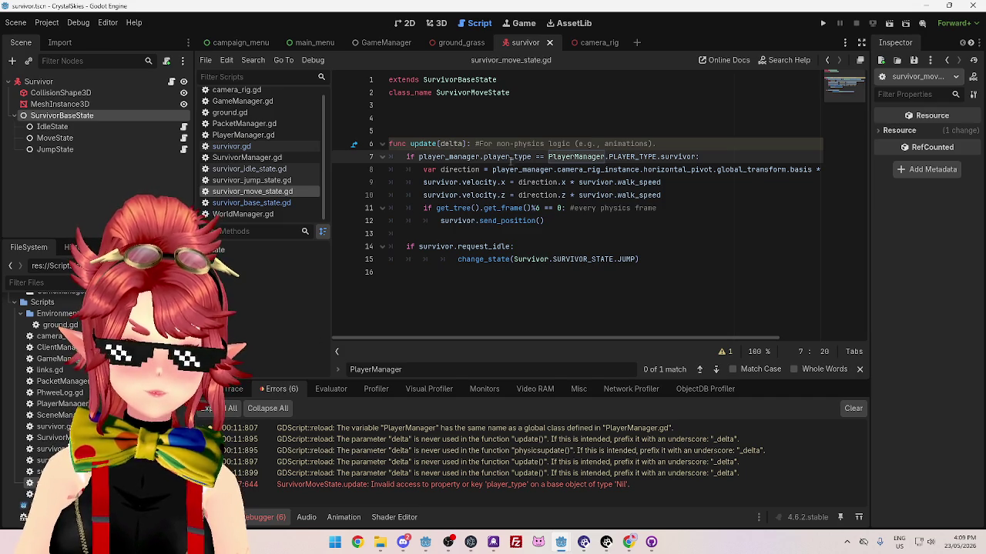
Select line 7's PlayerManager reference and check the player_manager declaration in survivor_base_state.gd
{"action": "mouse_move", "coordinate": [499, 159]}
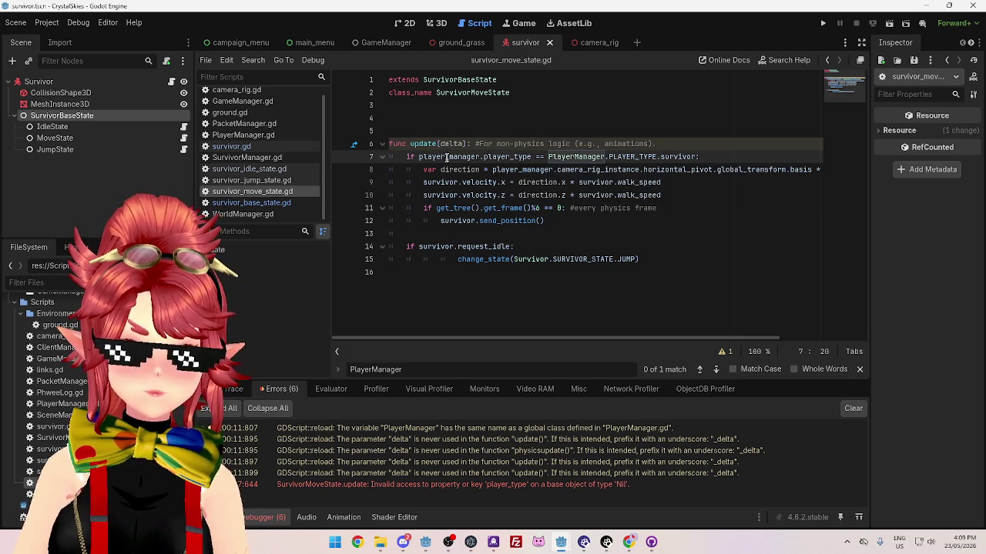
{"action": "type", "text": "_m"}
{"action": "mouse_move", "coordinate": [453, 157]}
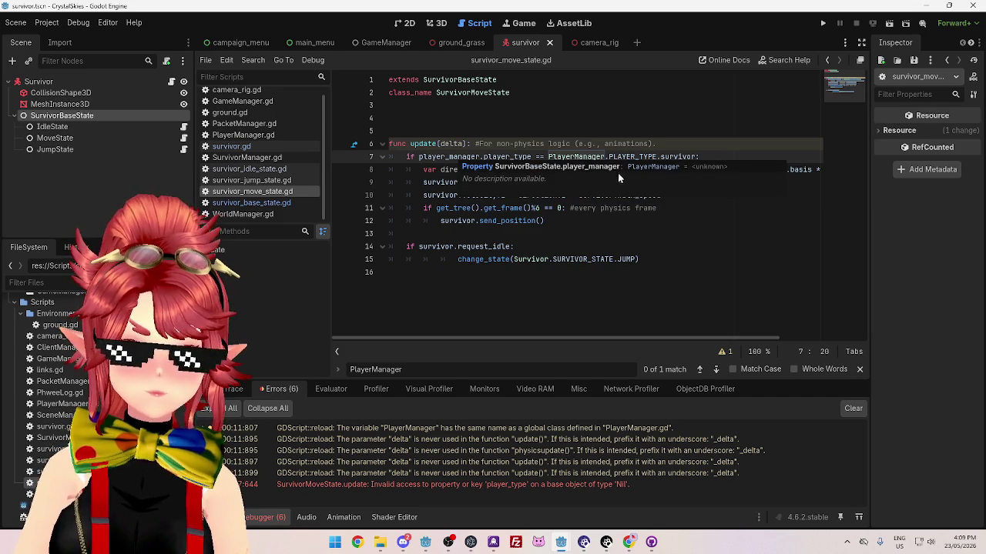
{"action": "mouse_move", "coordinate": [622, 153]}
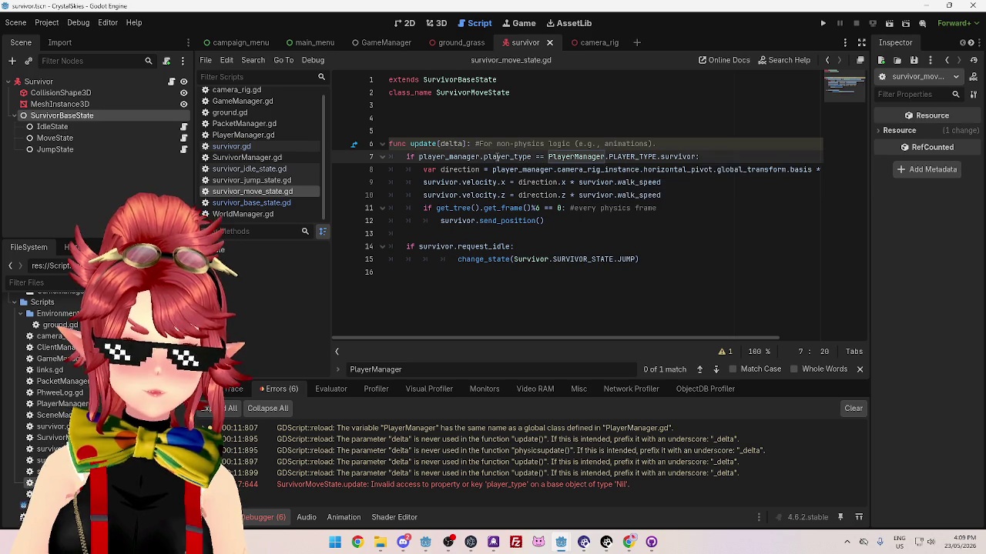
{"action": "mouse_move", "coordinate": [551, 152]}
{"action": "left_click_drag", "start_coordinate": [549, 157], "coordinate": [605, 157]}
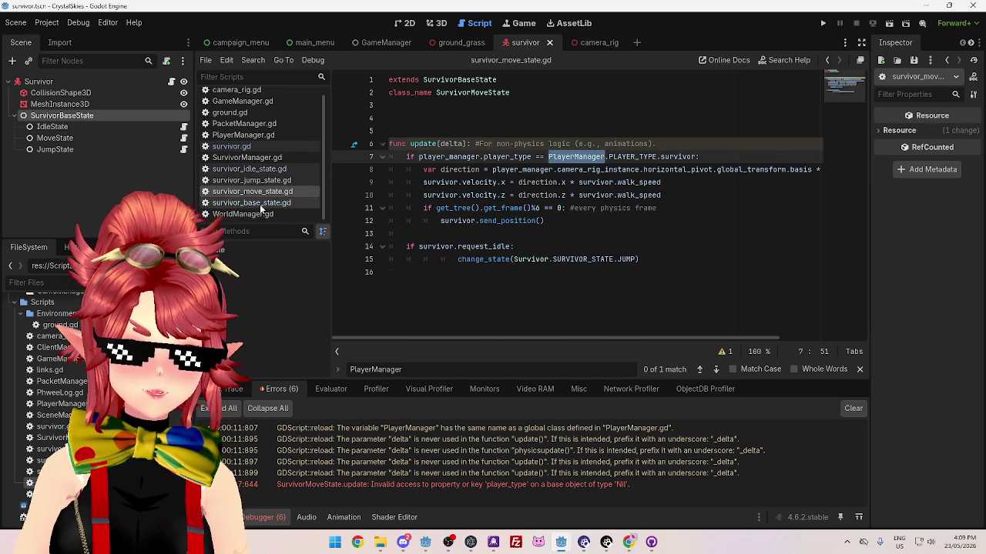
{"action": "left_click", "coordinate": [258, 204]}
{"action": "double_click", "coordinate": [473, 119]}
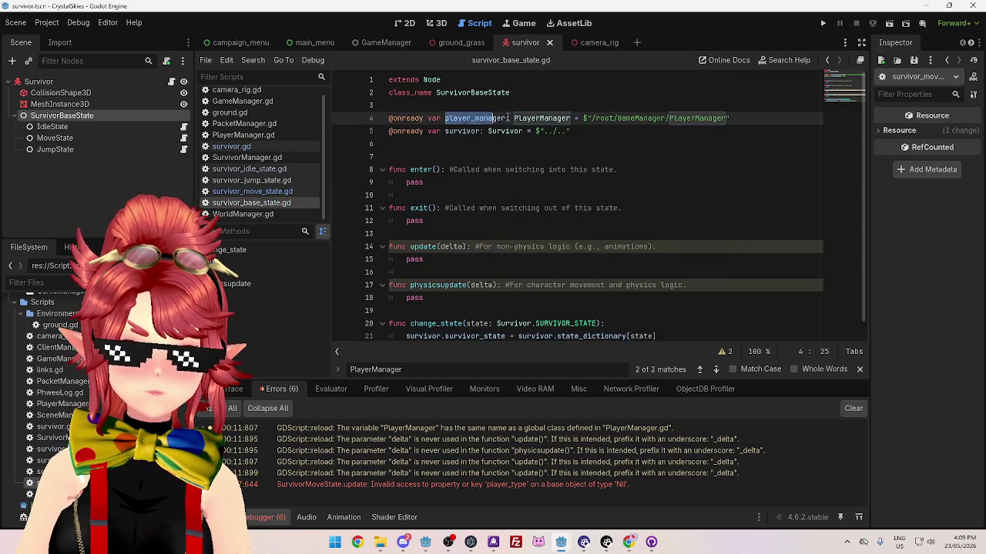
Look through the idle, survivor, move and base state scripts
{"action": "left_click", "coordinate": [267, 169]}
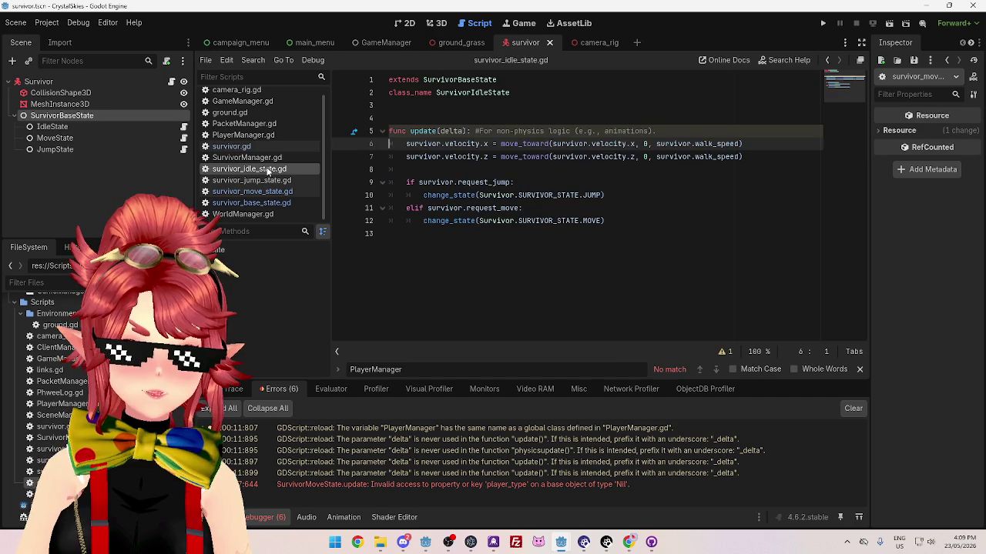
{"action": "left_click", "coordinate": [258, 203]}
{"action": "left_click", "coordinate": [259, 147]}
{"action": "left_click", "coordinate": [264, 169]}
{"action": "left_click", "coordinate": [264, 180]}
{"action": "left_click", "coordinate": [264, 192]}
{"action": "left_click", "coordinate": [262, 203]}
{"action": "scroll", "coordinate": [610, 251], "scroll_direction": "down", "scroll_amount": 1}
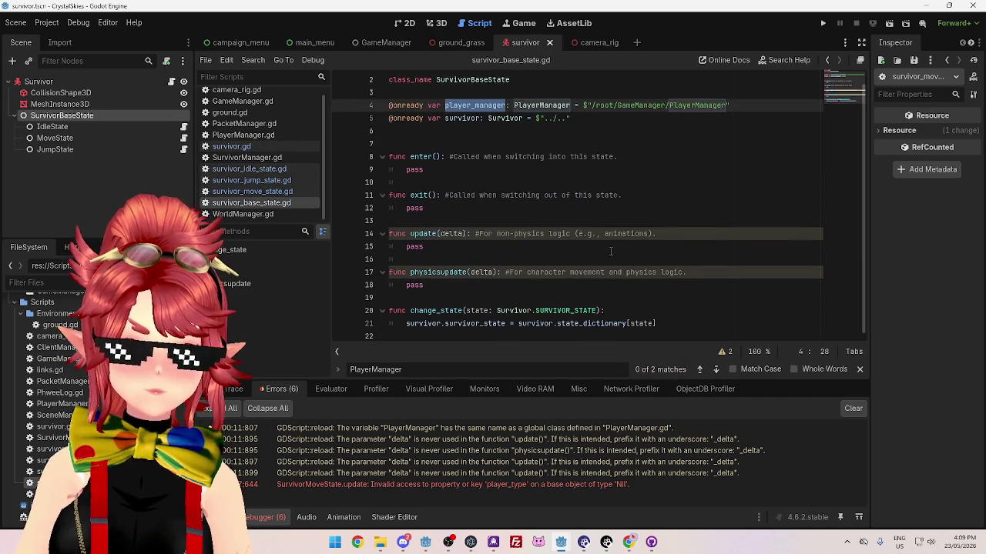
{"action": "scroll", "coordinate": [611, 251], "scroll_direction": "up", "scroll_amount": 1}
Replace PlayerManager with player_manager on line 7, then switch to the CrystalSkiesServer window
{"action": "left_click", "coordinate": [510, 485]}
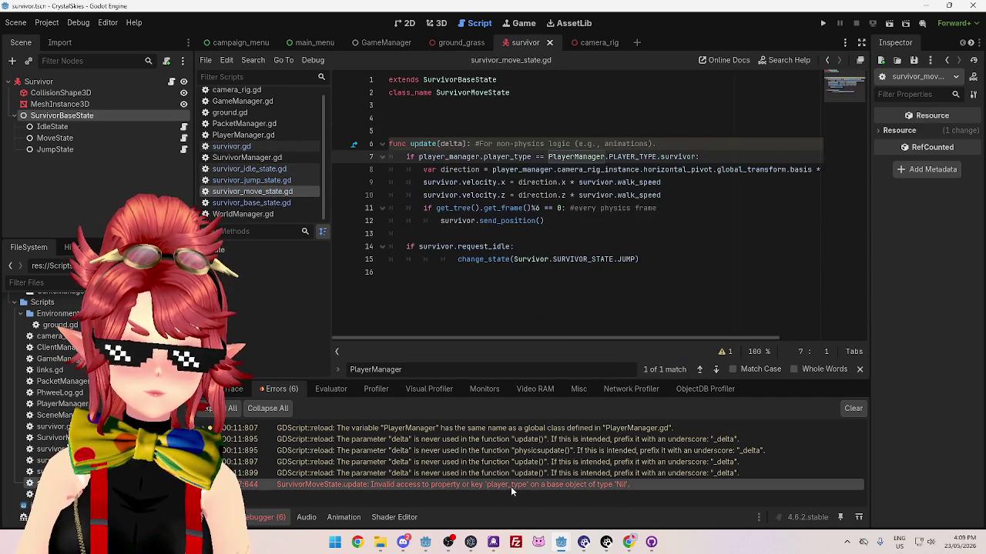
{"action": "double_click", "coordinate": [576, 156]}
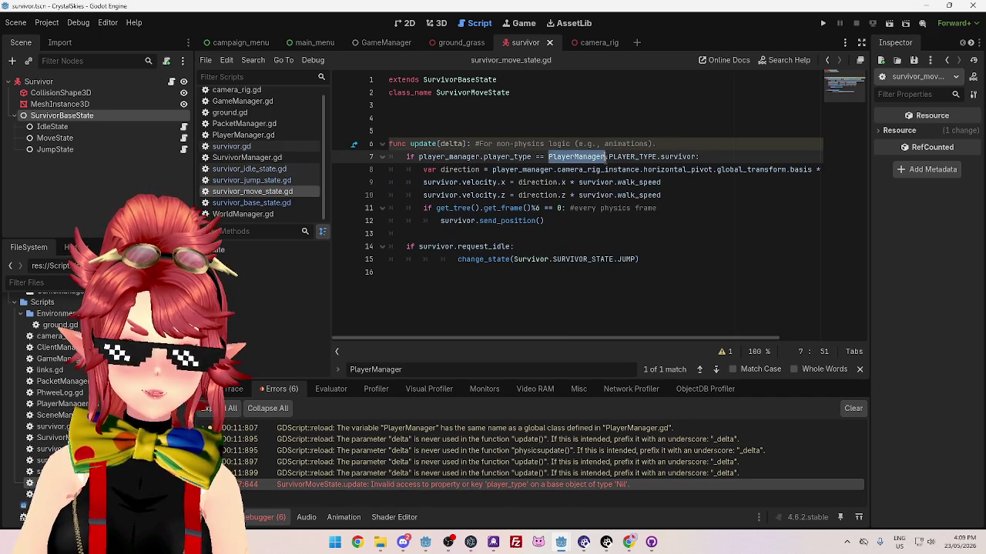
{"action": "type", "text": "player_manager"}
{"action": "left_click", "coordinate": [689, 209]}
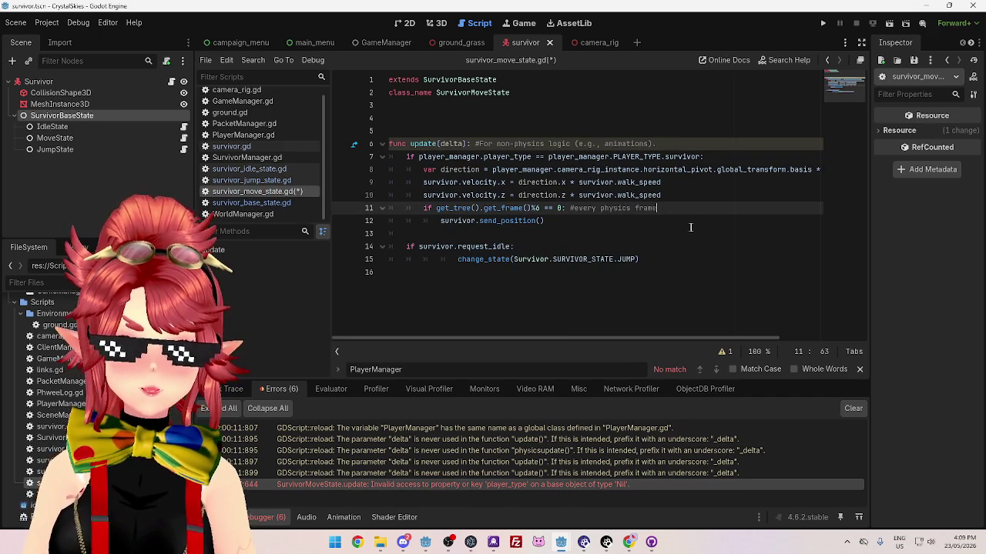
{"action": "mouse_move", "coordinate": [566, 545]}
{"action": "left_click", "coordinate": [626, 487]}
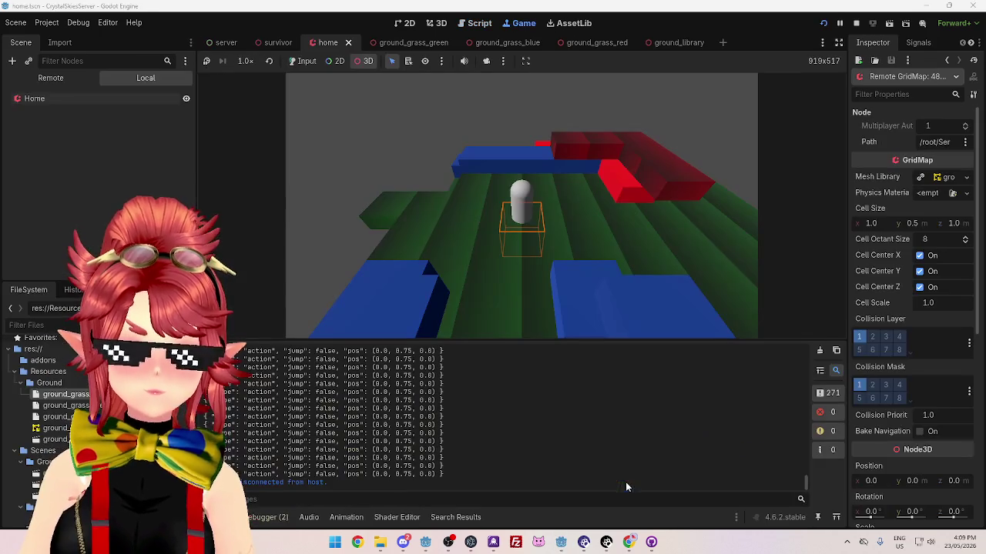
Stop the server game, then rerun the survivor game and the CrystalSkiesServer game
{"action": "left_click", "coordinate": [855, 23]}
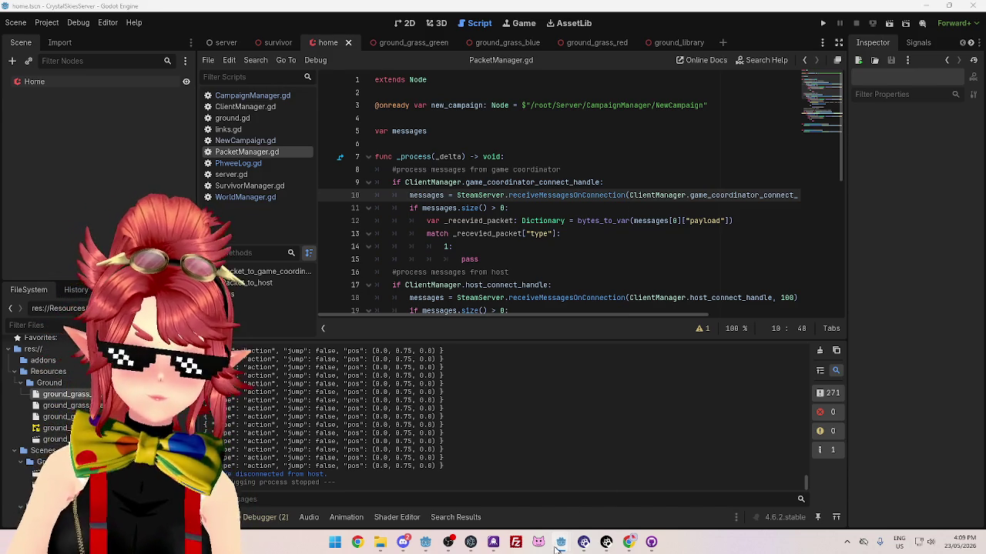
{"action": "mouse_move", "coordinate": [560, 546]}
{"action": "left_click", "coordinate": [505, 485]}
{"action": "left_click", "coordinate": [824, 24]}
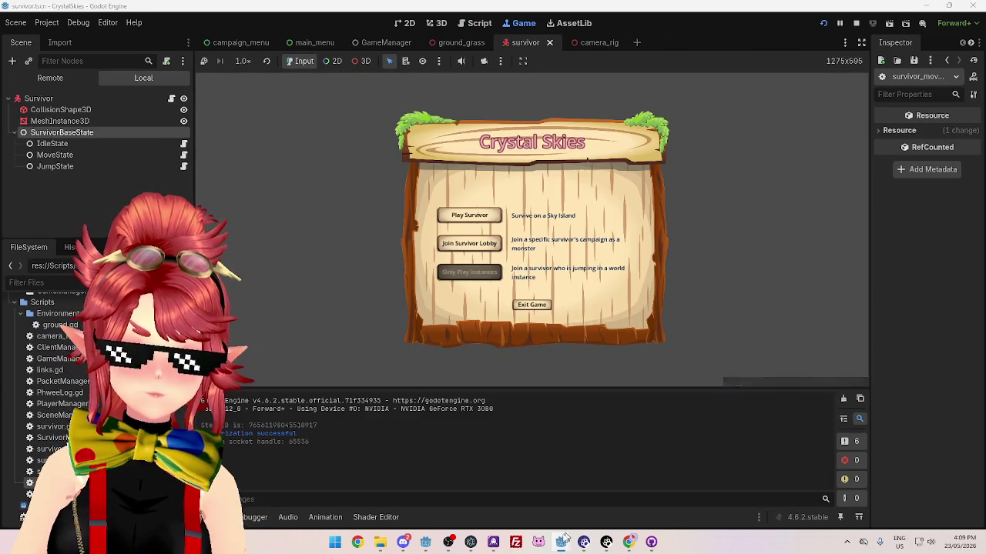
{"action": "mouse_move", "coordinate": [560, 542]}
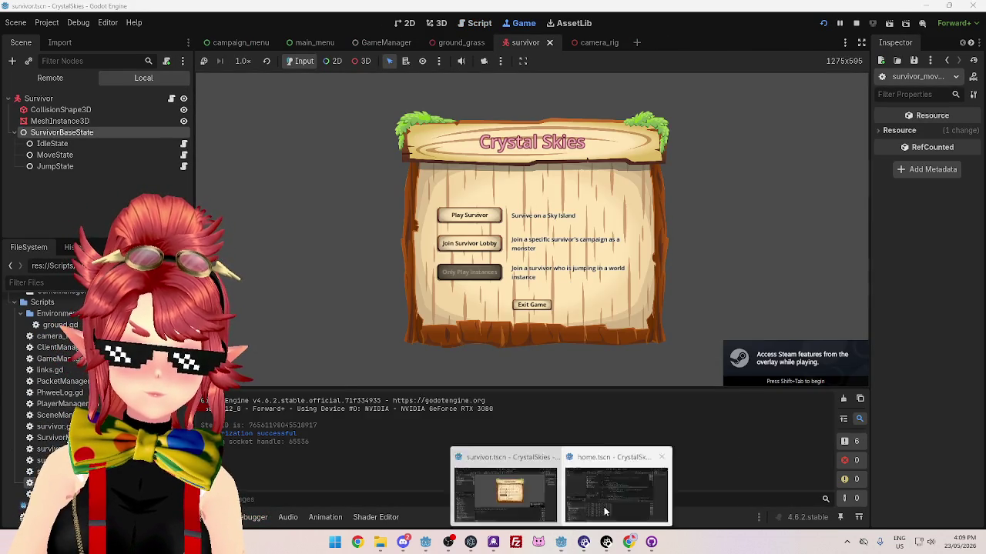
{"action": "left_click", "coordinate": [624, 485]}
{"action": "left_click", "coordinate": [823, 23]}
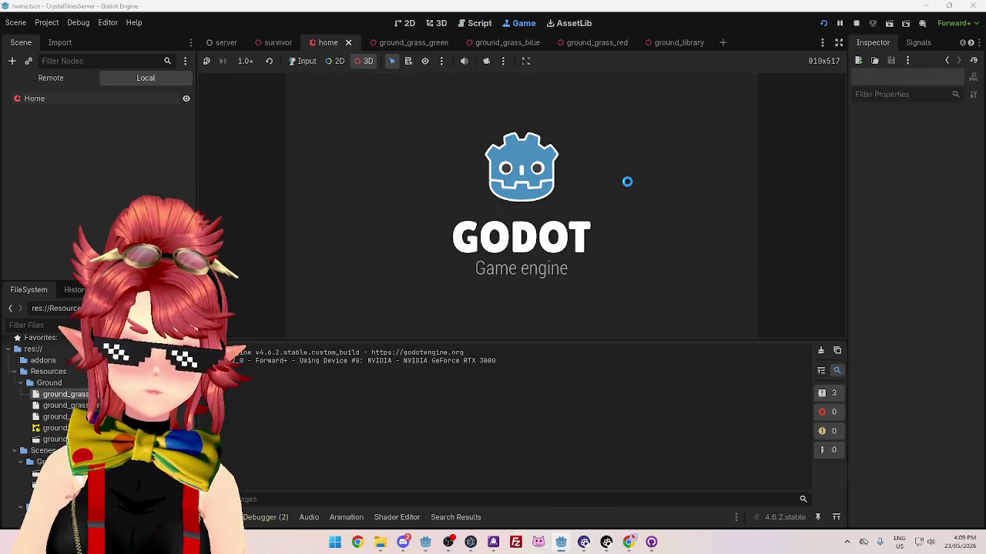
{"action": "mouse_move", "coordinate": [556, 549]}
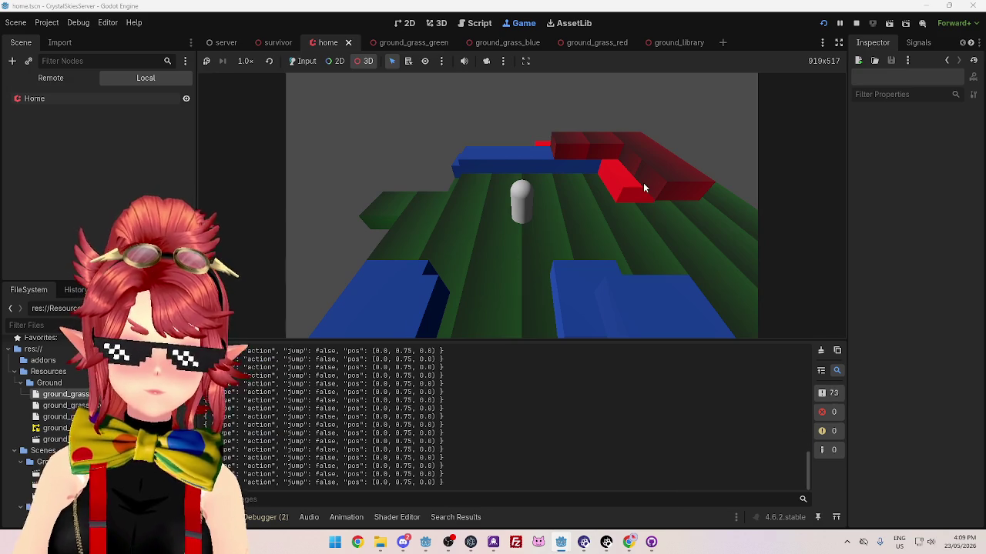
Check the recurring player_type error in the survivor game, then stop both games
{"action": "key", "text": "alt+Tab"}
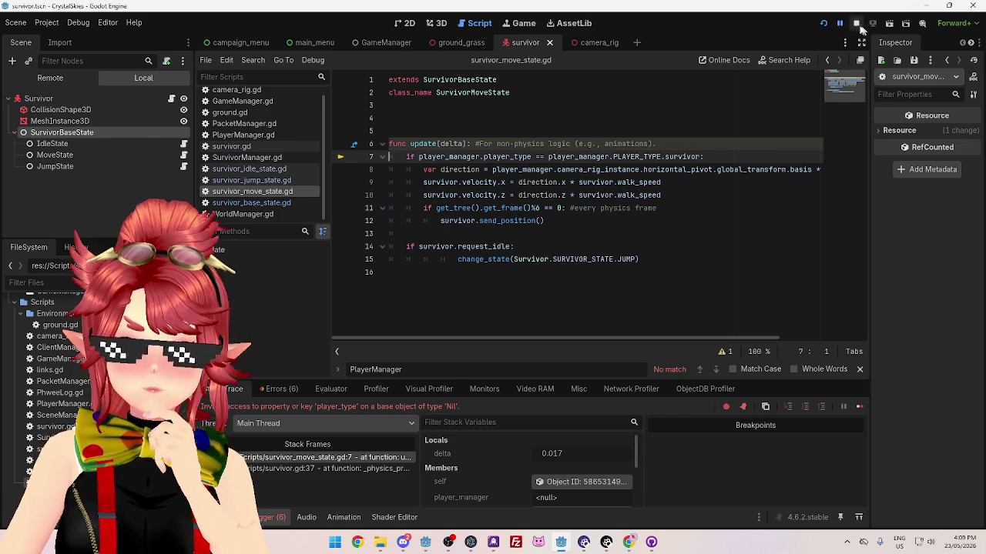
{"action": "left_click", "coordinate": [856, 23]}
{"action": "left_click", "coordinate": [625, 454]}
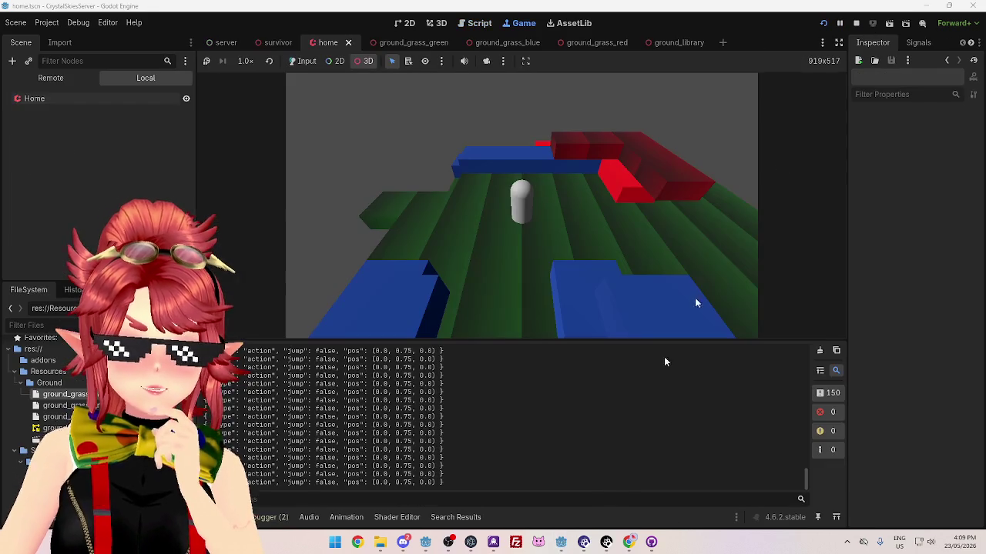
{"action": "left_click", "coordinate": [856, 24]}
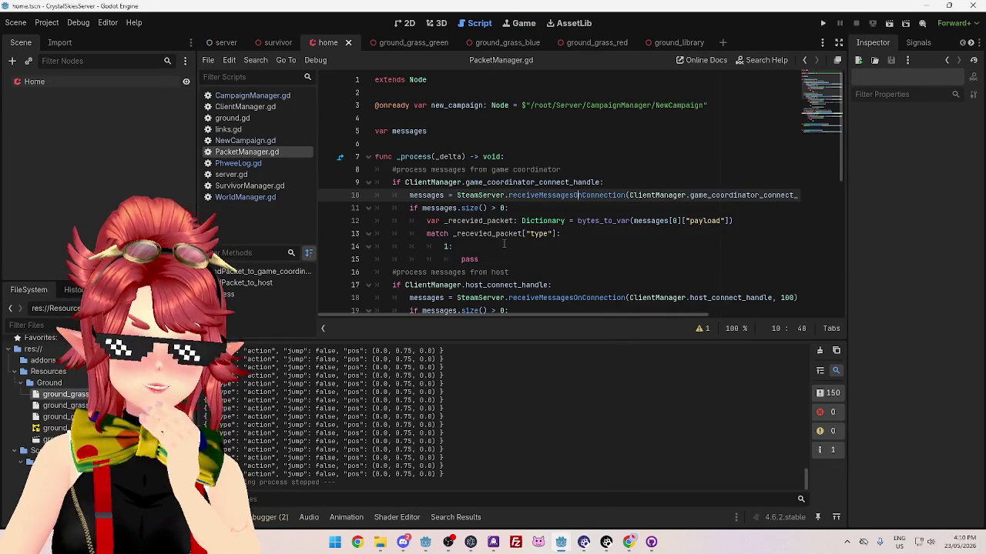
Look through WorldManager.gd, server.gd and NewCampaign.gd, ending on PacketManager.gd
{"action": "scroll", "coordinate": [568, 254], "scroll_direction": "down", "scroll_amount": 2}
{"action": "scroll", "coordinate": [568, 254], "scroll_direction": "up", "scroll_amount": 2}
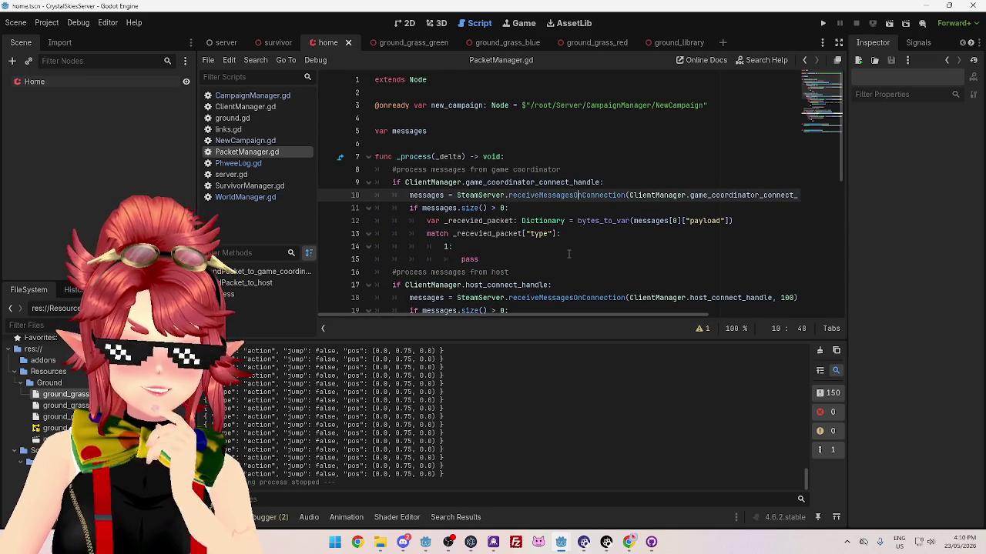
{"action": "left_click", "coordinate": [542, 209]}
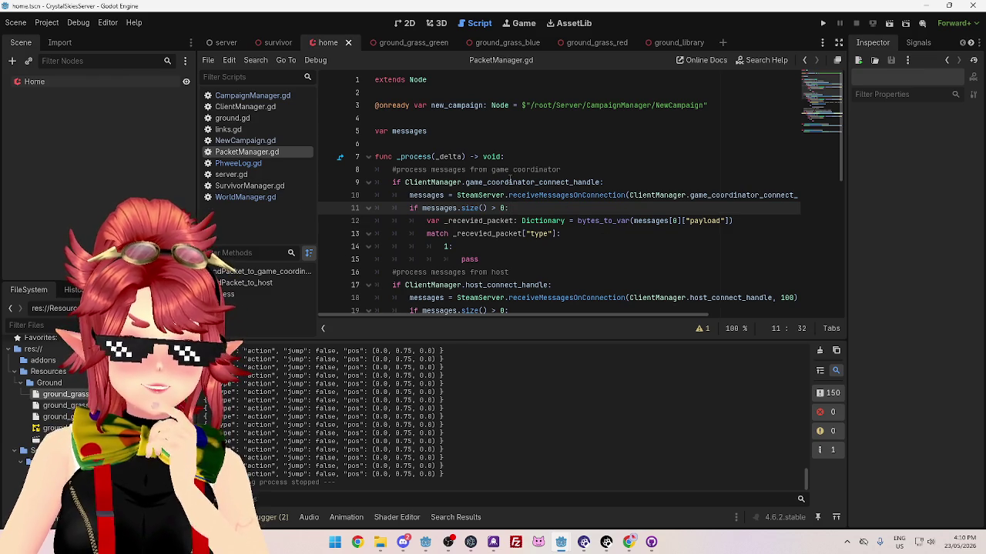
{"action": "mouse_move", "coordinate": [523, 179]}
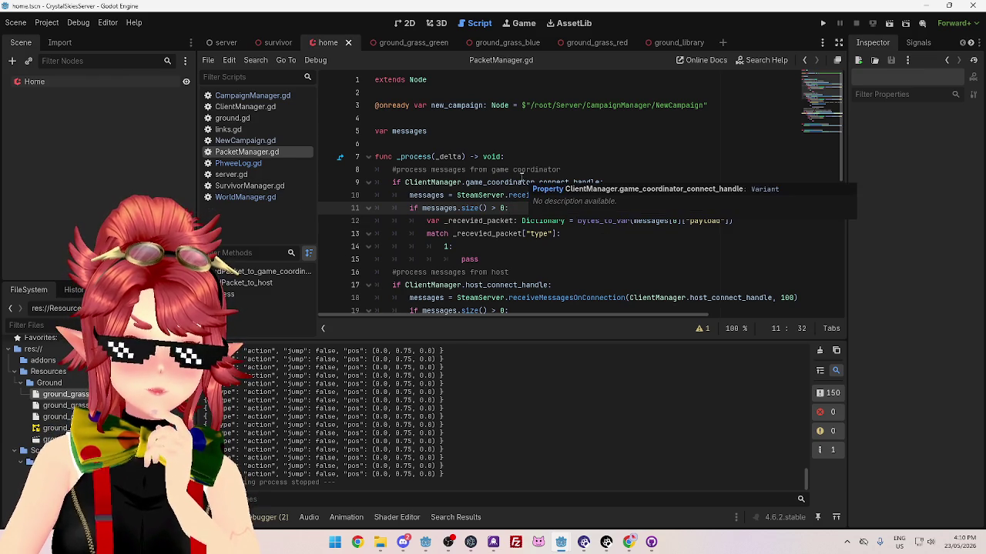
{"action": "left_click", "coordinate": [263, 195]}
{"action": "left_click", "coordinate": [246, 174]}
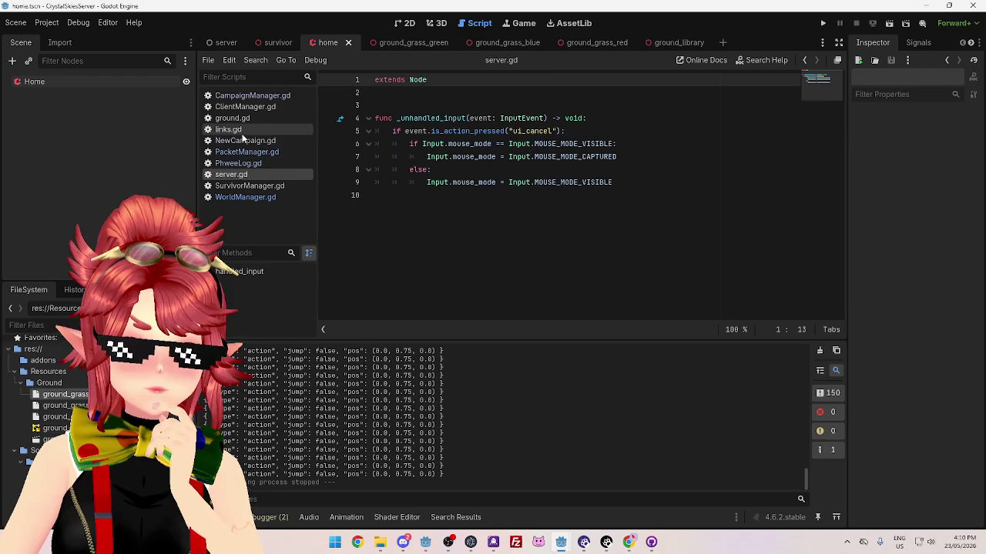
{"action": "left_click", "coordinate": [243, 140]}
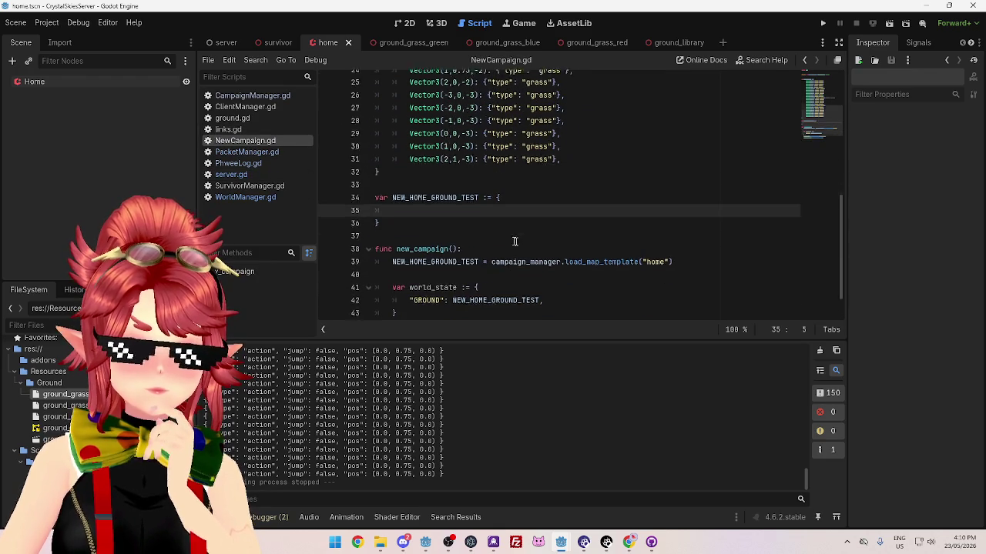
{"action": "left_click", "coordinate": [238, 150]}
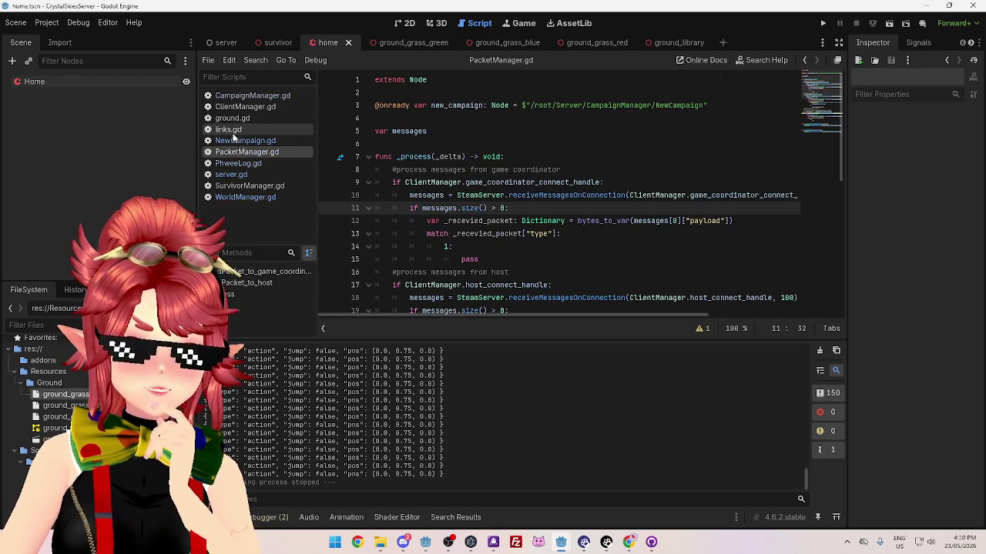
{"action": "left_click", "coordinate": [516, 510]}
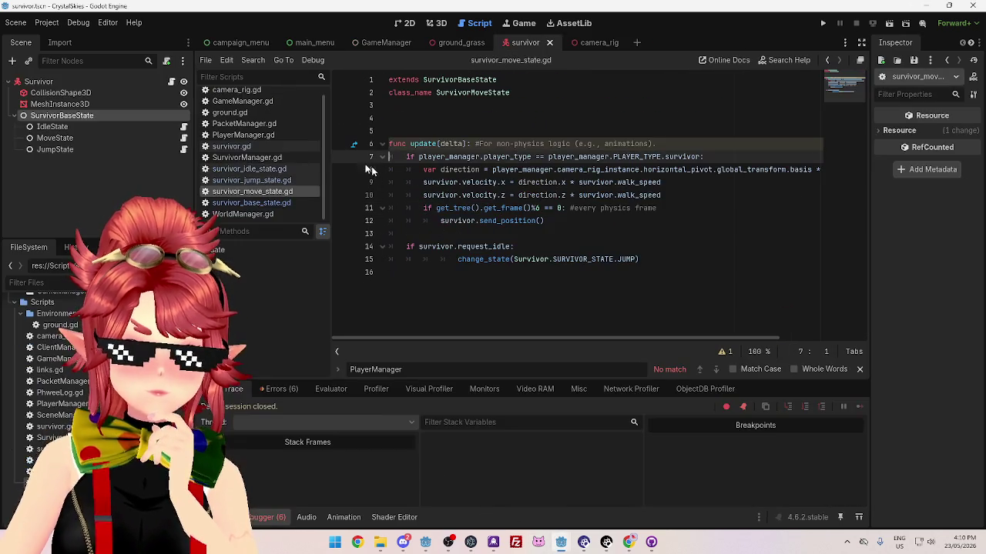
Review survivor.gd's line 28 idle assignment and PlayerManager.gd, then jump to the nil player_type error
{"action": "left_click", "coordinate": [231, 147]}
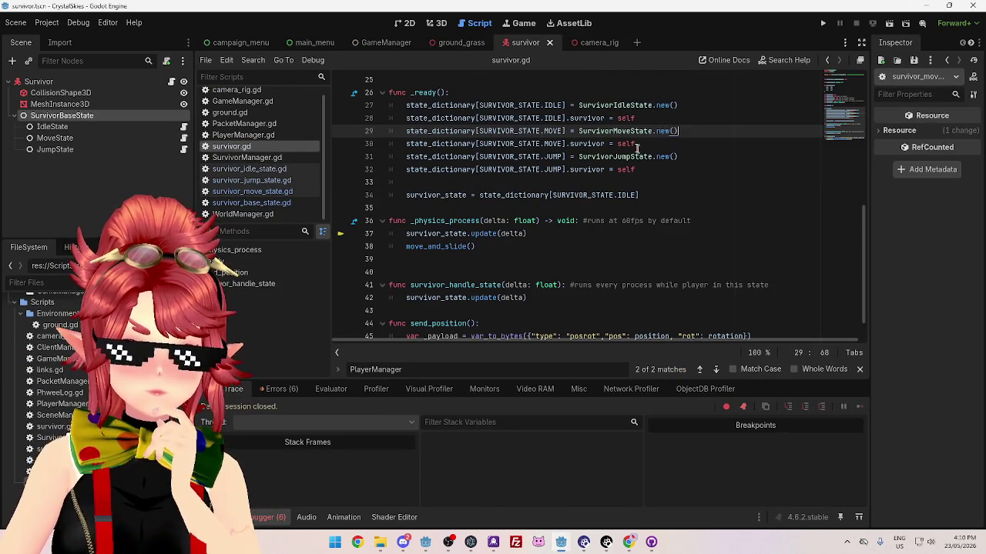
{"action": "left_click", "coordinate": [649, 117]}
{"action": "left_click_drag", "start_coordinate": [649, 118], "coordinate": [399, 119]}
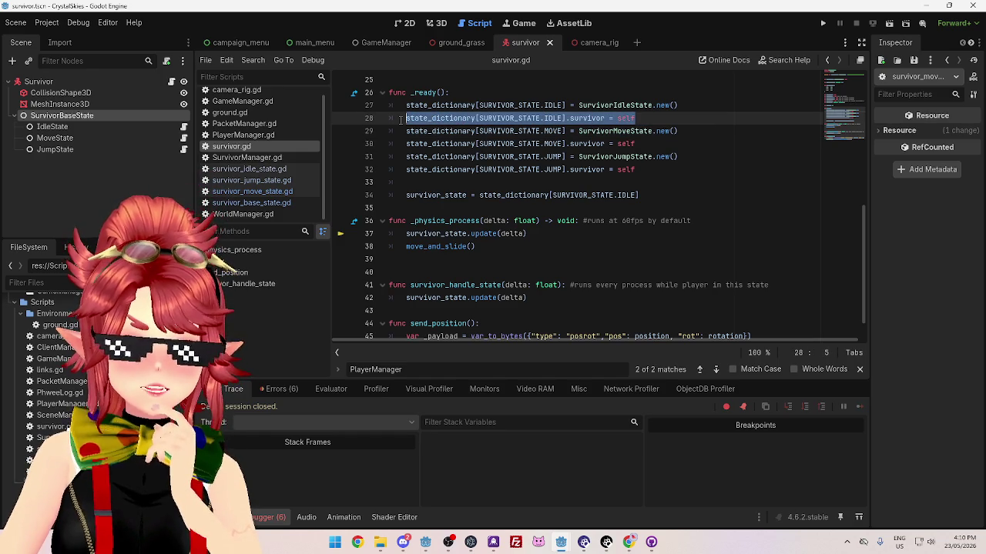
{"action": "left_click", "coordinate": [655, 118]}
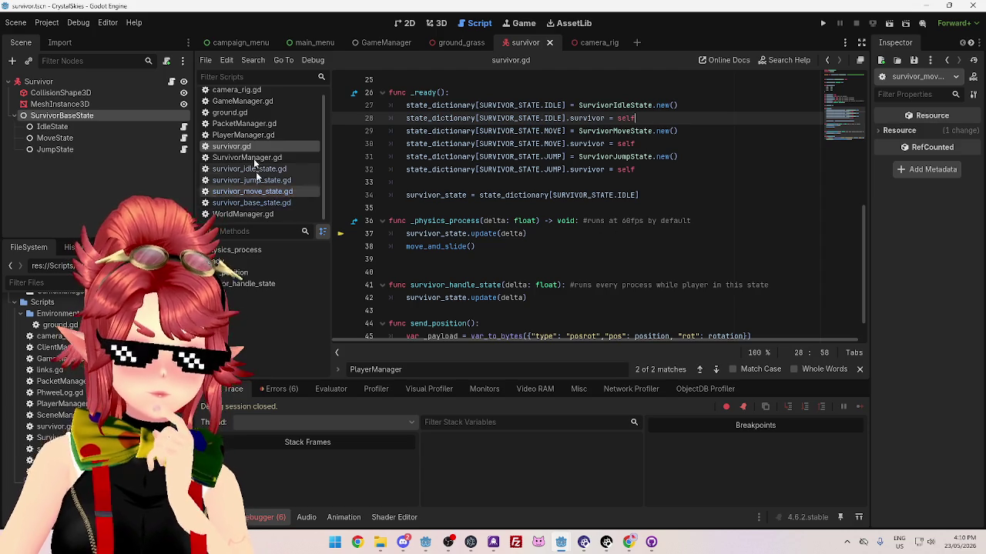
{"action": "left_click", "coordinate": [244, 135]}
{"action": "scroll", "coordinate": [521, 259], "scroll_direction": "down", "scroll_amount": 3}
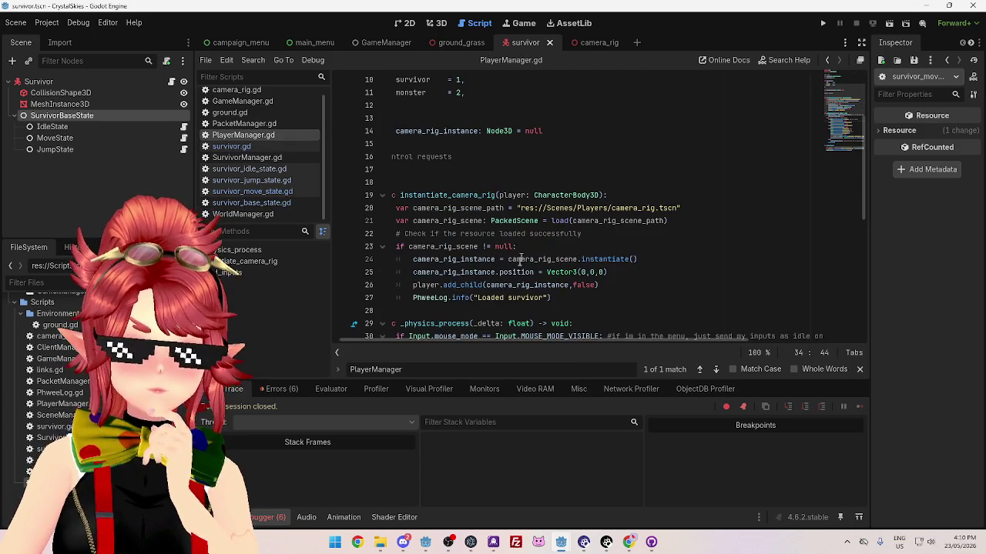
{"action": "left_click", "coordinate": [279, 389]}
{"action": "left_click", "coordinate": [475, 485]}
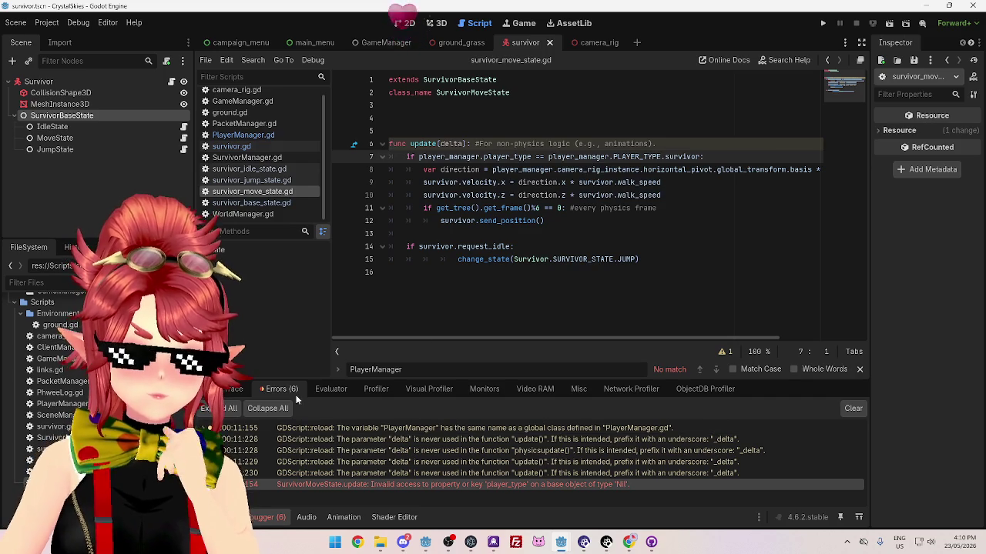
Examine the PlayerManager node path on line 4 of survivor_base_state.gd, then open the GameManager scene
{"action": "mouse_move", "coordinate": [454, 159]}
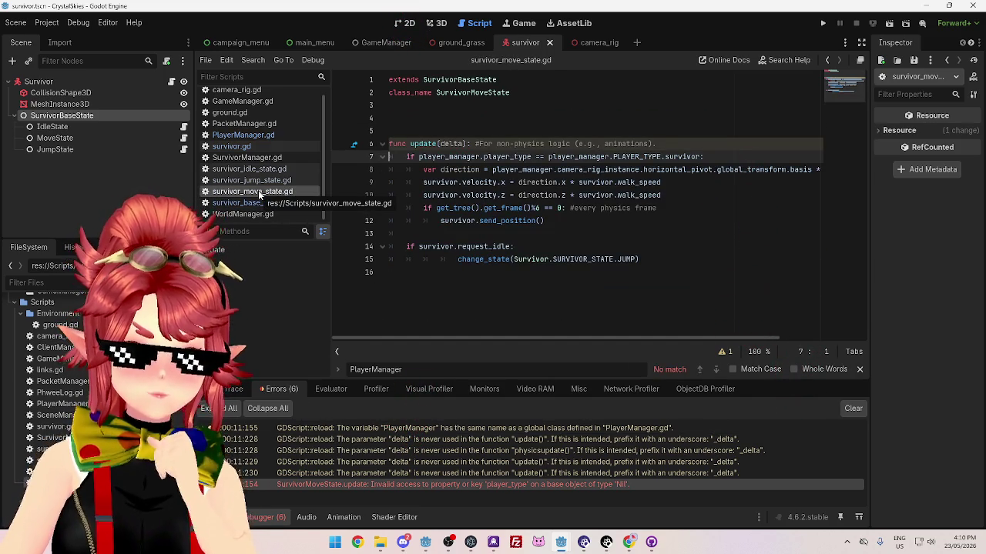
{"action": "left_click", "coordinate": [251, 203]}
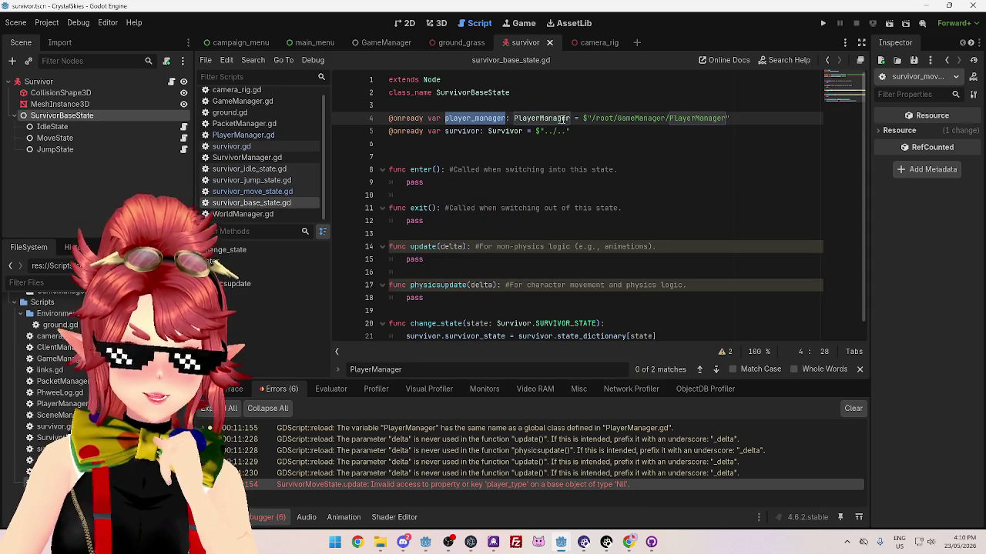
{"action": "left_click_drag", "start_coordinate": [598, 117], "coordinate": [706, 118]}
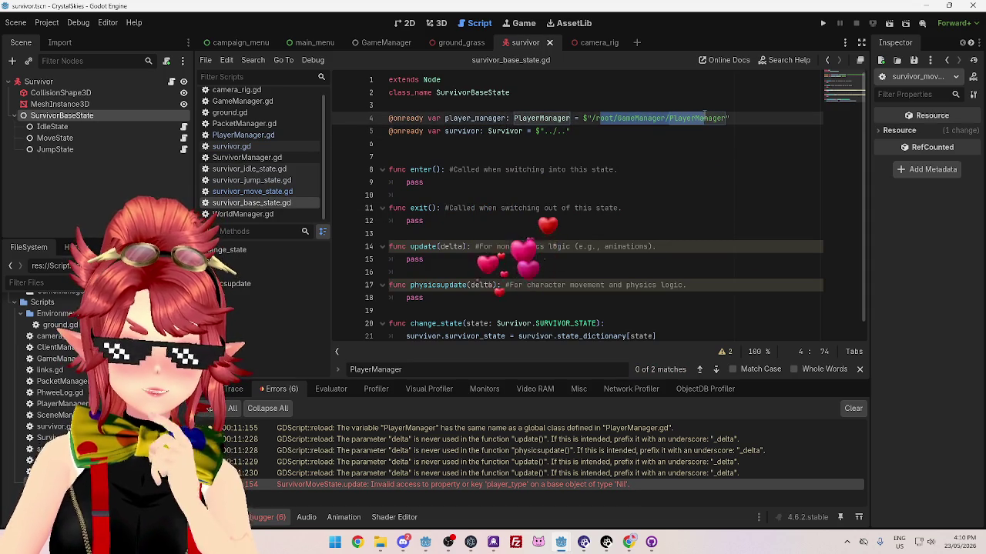
{"action": "left_click", "coordinate": [631, 131]}
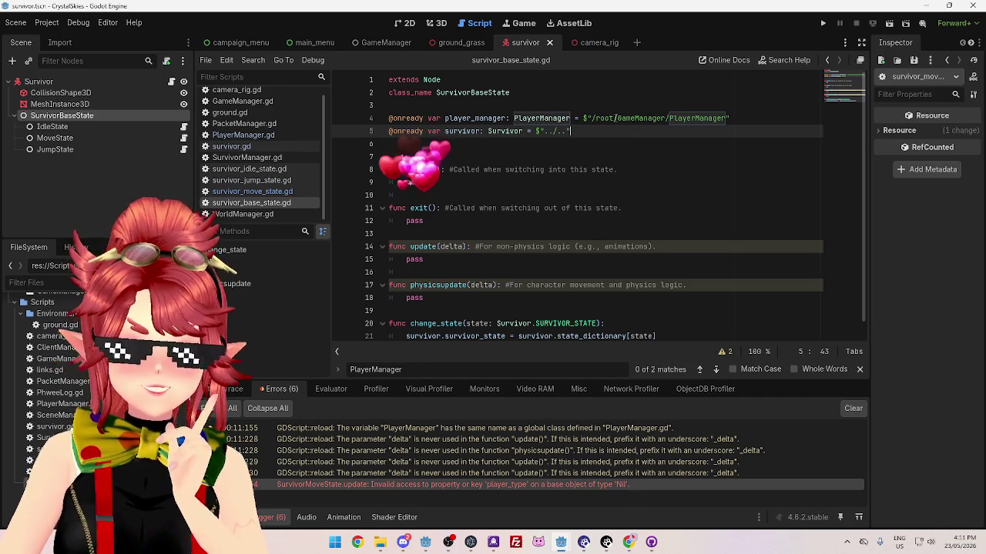
{"action": "left_click_drag", "start_coordinate": [728, 118], "coordinate": [570, 118]}
{"action": "left_click", "coordinate": [595, 131]}
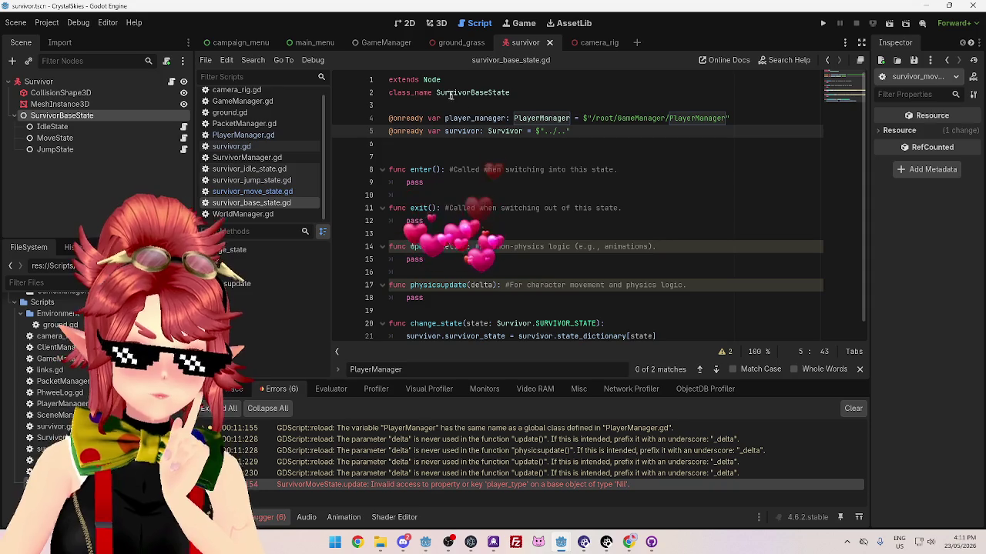
{"action": "left_click_drag", "start_coordinate": [586, 118], "coordinate": [743, 117]}
{"action": "left_click", "coordinate": [384, 43]}
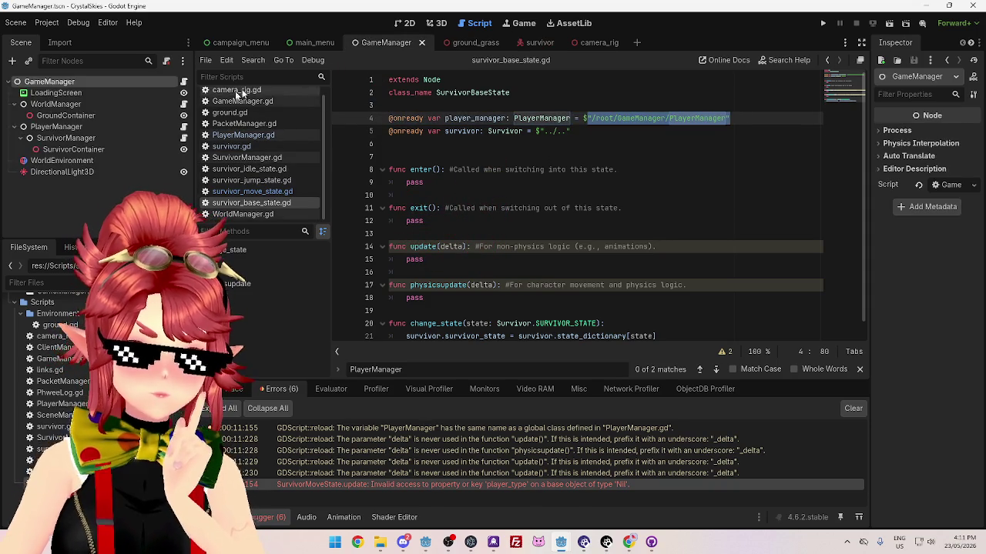
Run the client game and the server project, then return to the client halted at the error
{"action": "left_click", "coordinate": [639, 133]}
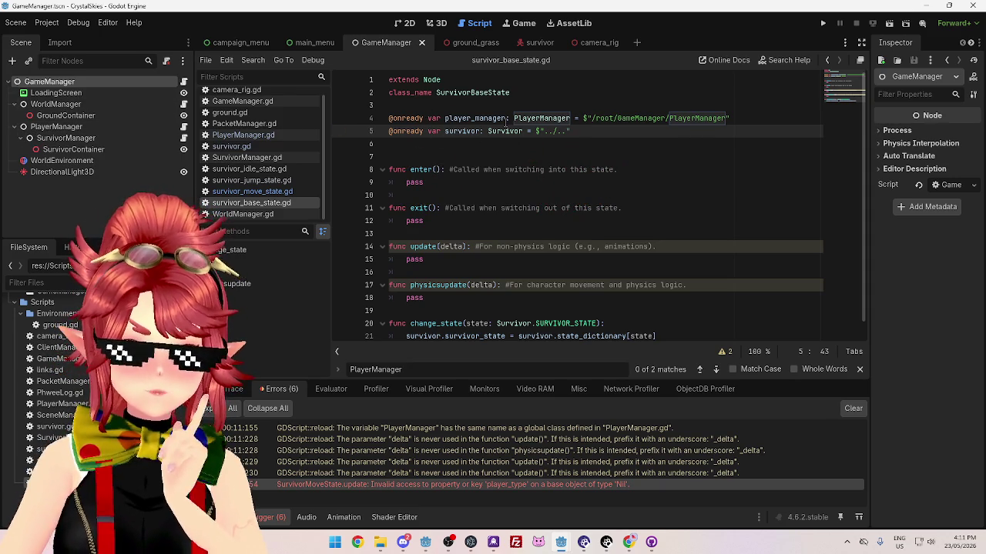
{"action": "scroll", "coordinate": [505, 124], "scroll_direction": "down", "scroll_amount": 1}
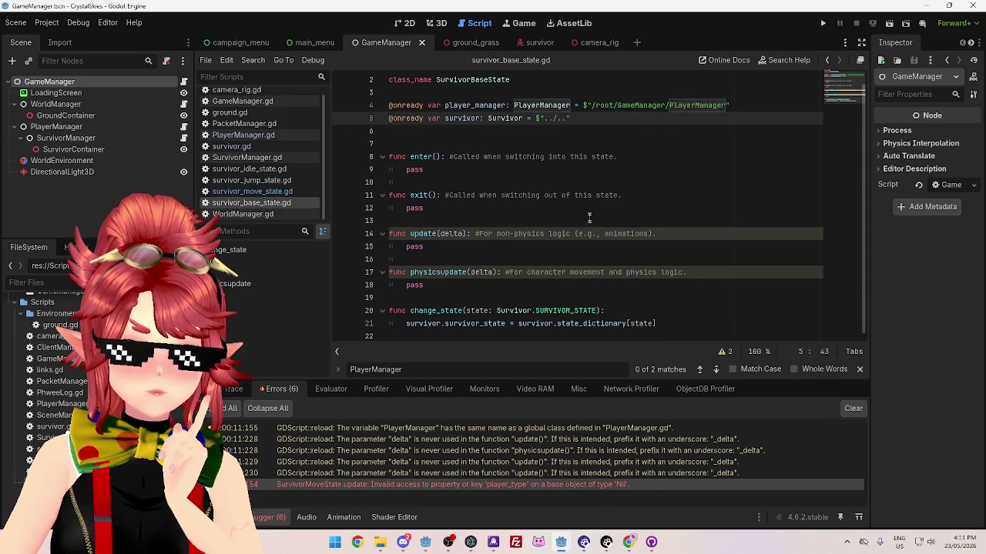
{"action": "scroll", "coordinate": [593, 211], "scroll_direction": "up", "scroll_amount": 1}
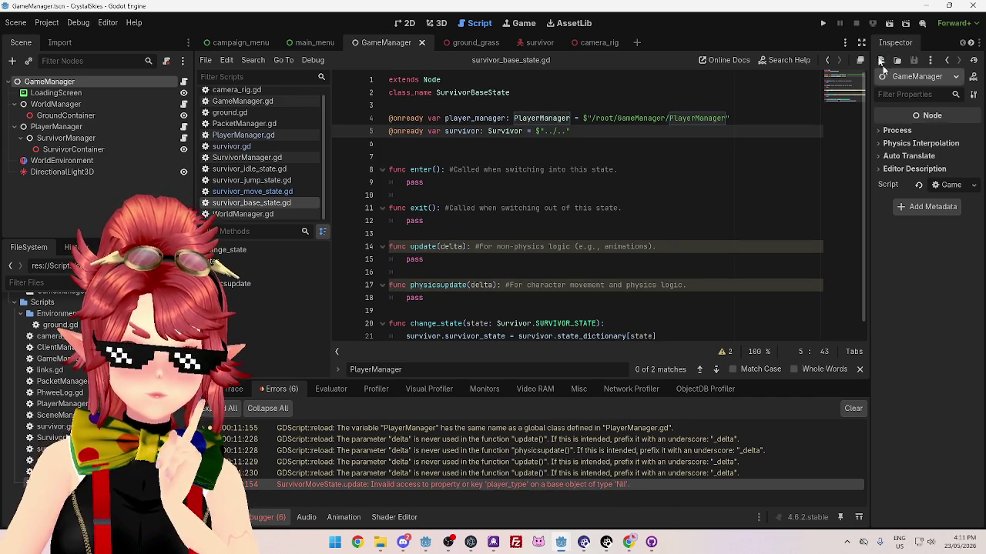
{"action": "left_click", "coordinate": [823, 23]}
{"action": "mouse_move", "coordinate": [560, 542]}
{"action": "left_click", "coordinate": [622, 502]}
{"action": "left_click", "coordinate": [820, 24]}
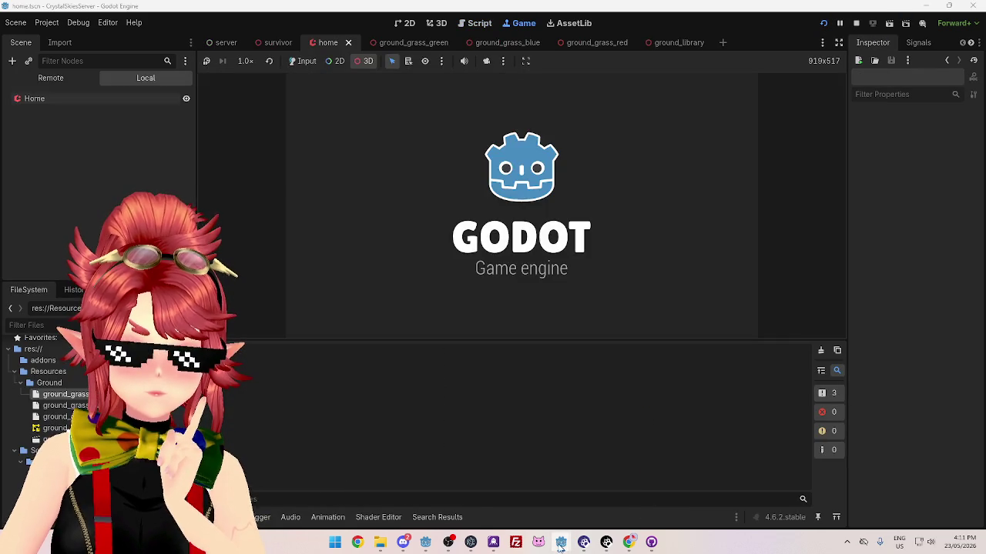
{"action": "left_click", "coordinate": [498, 500]}
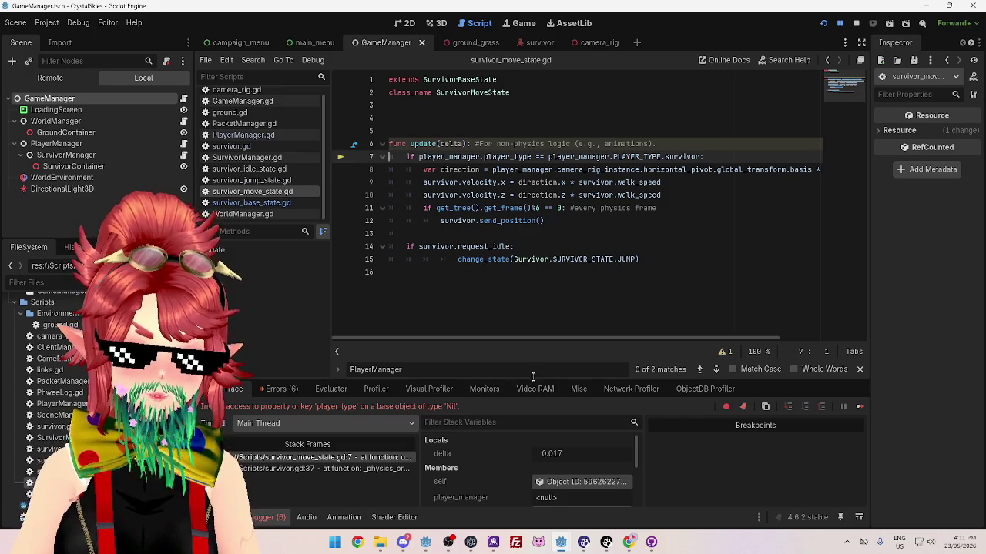
Enlarge the debugger and script list, and inspect the player_manager declaration on line 4 of survivor_base_state.gd
{"action": "left_click_drag", "start_coordinate": [453, 381], "coordinate": [452, 322]}
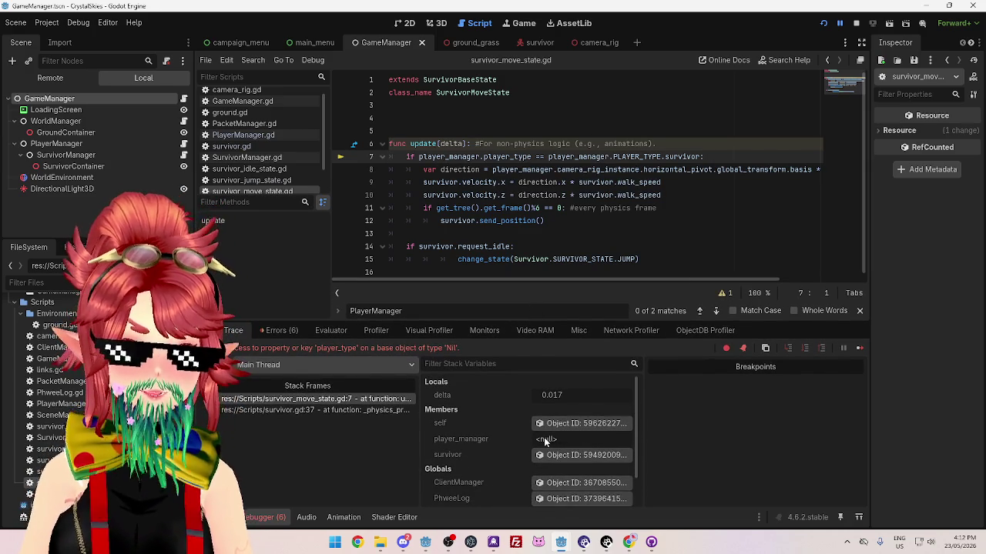
{"action": "scroll", "coordinate": [282, 191], "scroll_direction": "down", "scroll_amount": 2}
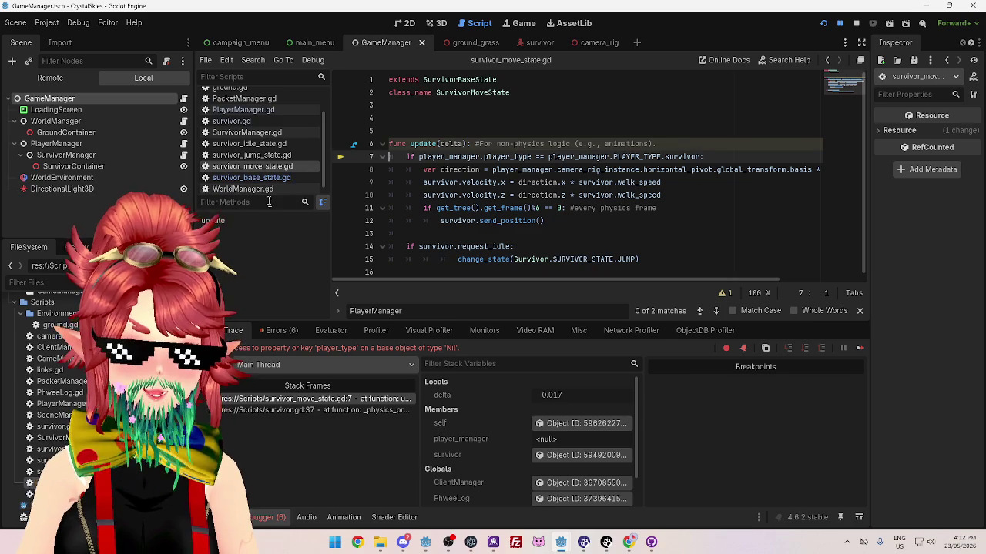
{"action": "left_click_drag", "start_coordinate": [282, 194], "coordinate": [266, 248]}
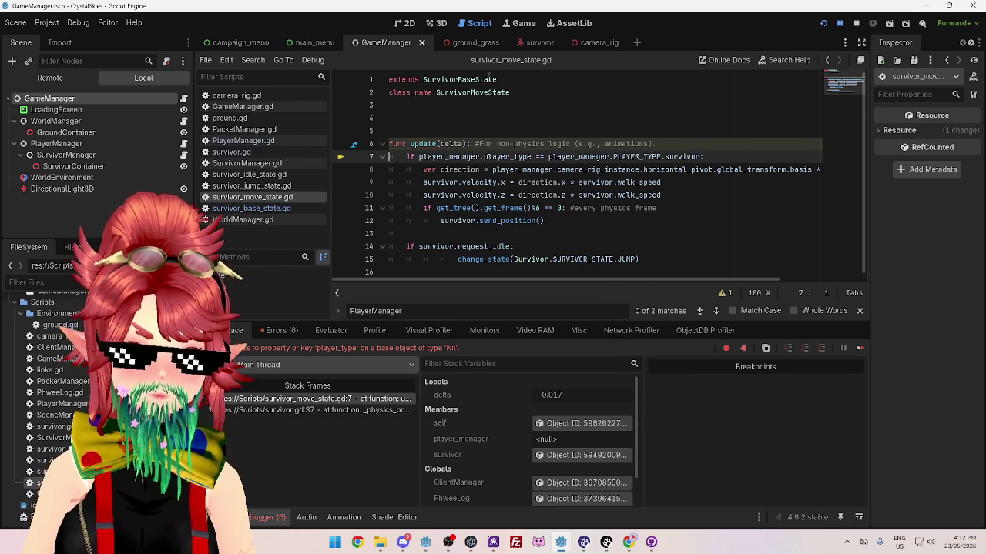
{"action": "left_click", "coordinate": [254, 208]}
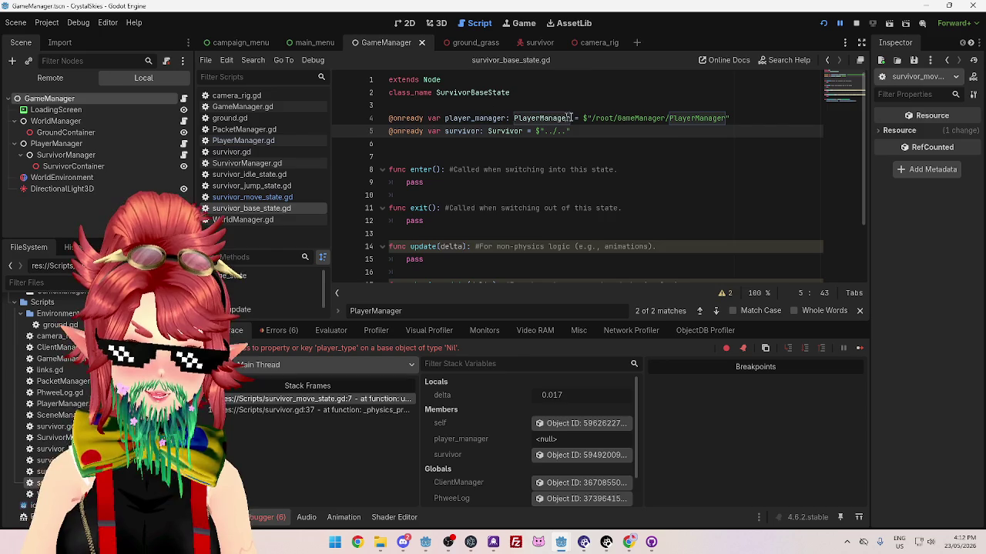
{"action": "left_click_drag", "start_coordinate": [444, 119], "coordinate": [475, 118]}
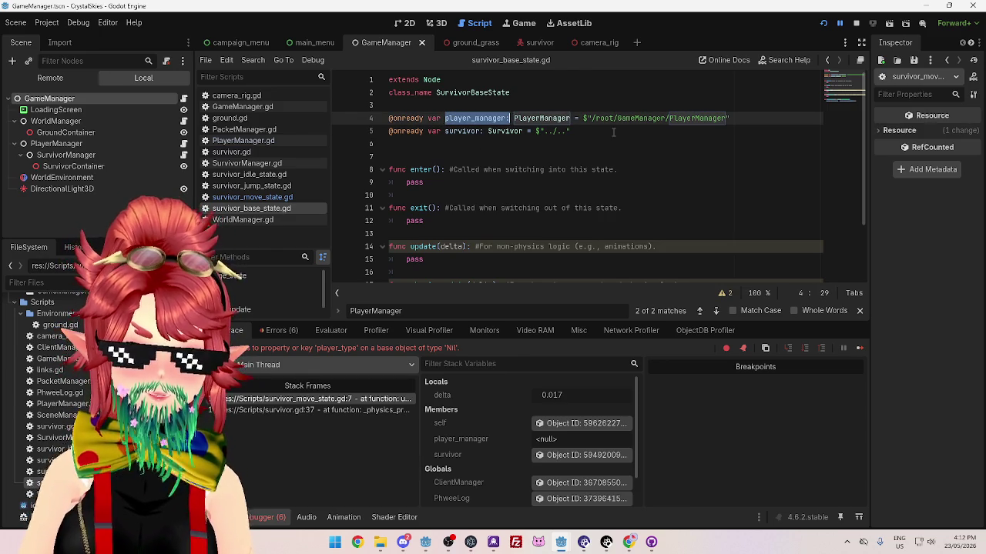
{"action": "left_click", "coordinate": [609, 132]}
{"action": "left_click_drag", "start_coordinate": [444, 118], "coordinate": [730, 118]}
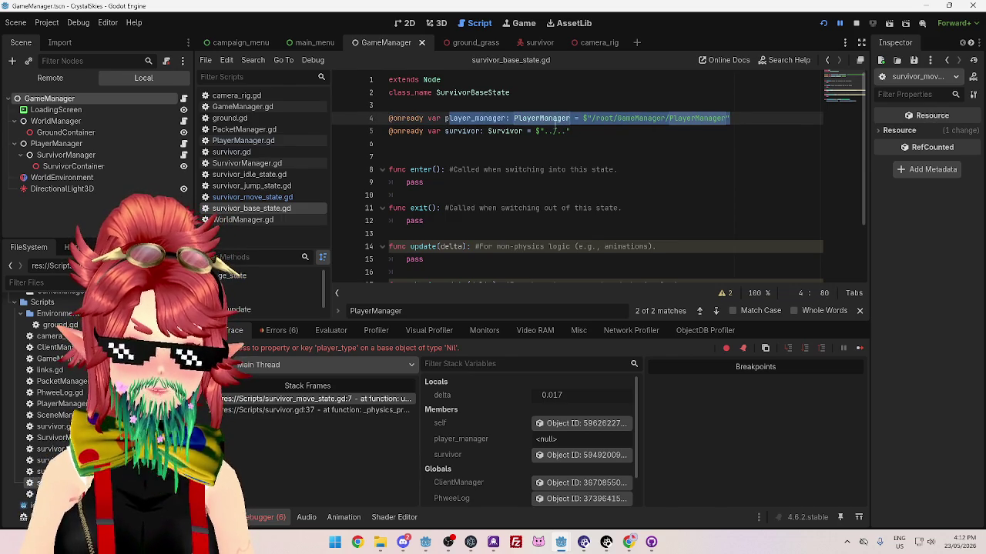
{"action": "left_click", "coordinate": [472, 131]}
{"action": "left_click_drag", "start_coordinate": [447, 118], "coordinate": [578, 119]}
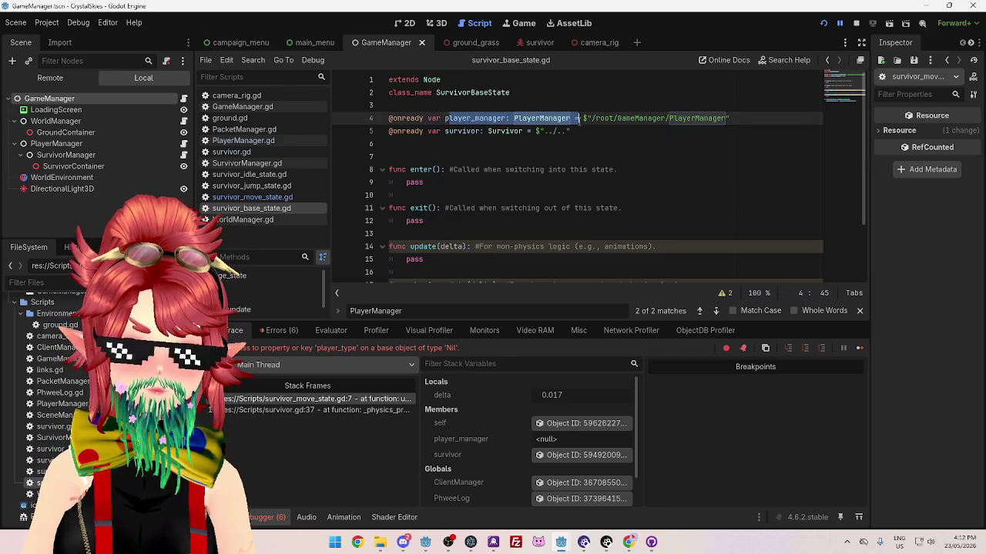
{"action": "left_click_drag", "start_coordinate": [730, 121], "coordinate": [382, 114]}
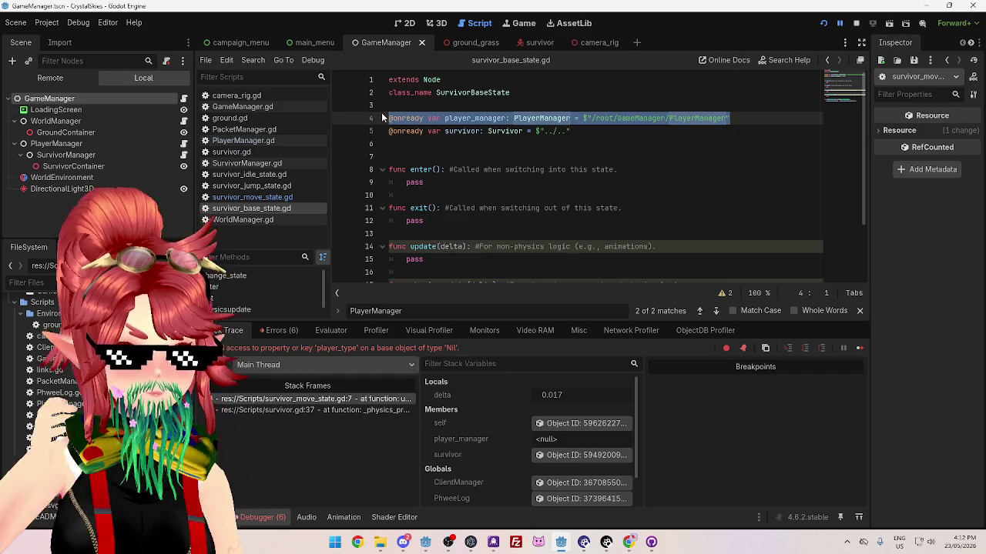
Jump back to the failing line in survivor_move_state.gd and stop the running game
{"action": "left_click", "coordinate": [240, 220]}
{"action": "left_click", "coordinate": [296, 398]}
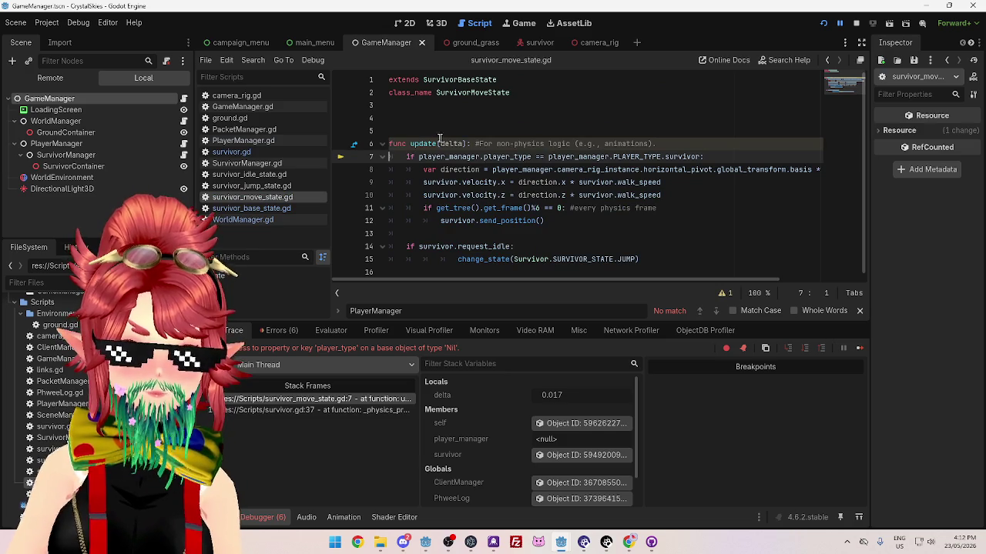
{"action": "mouse_move", "coordinate": [522, 164]}
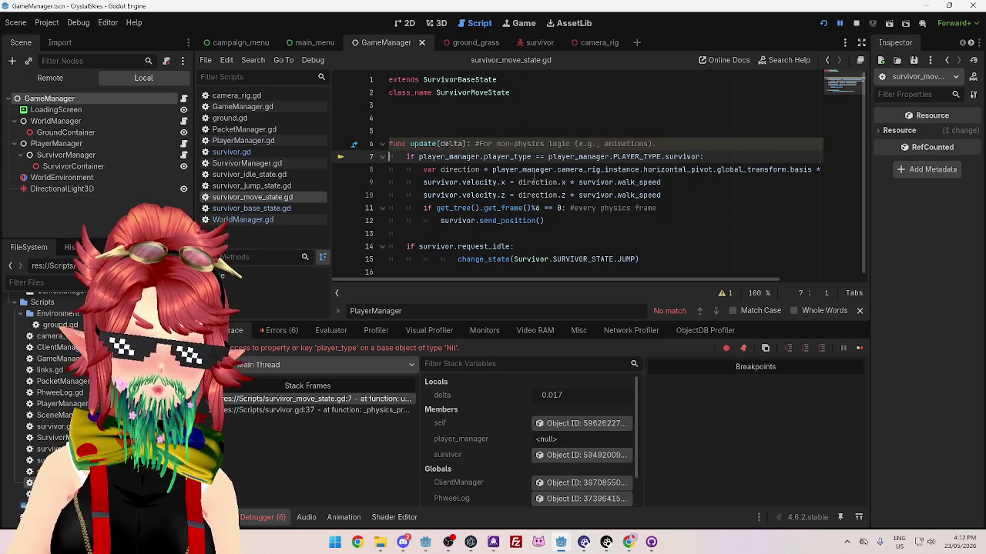
{"action": "left_click", "coordinate": [855, 23]}
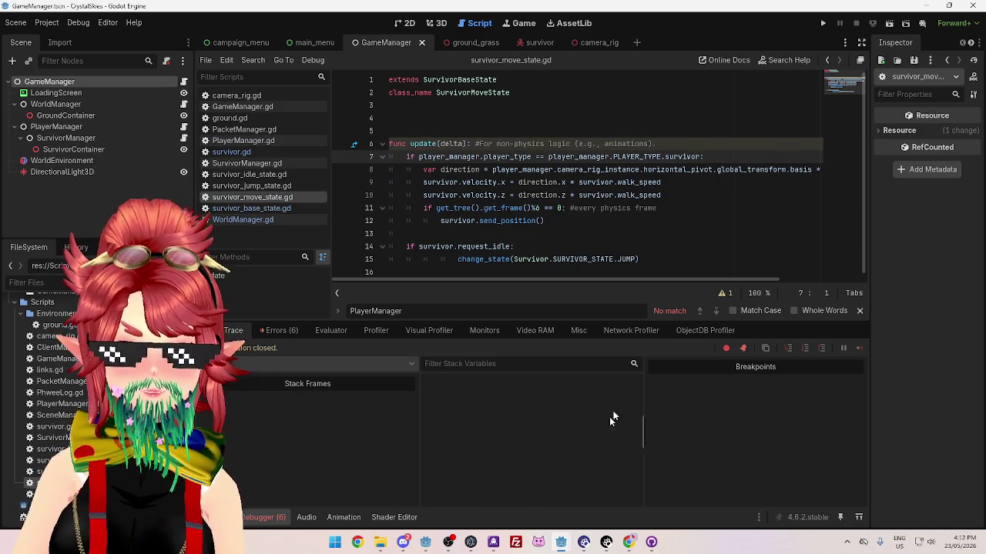
{"action": "mouse_move", "coordinate": [562, 546]}
{"action": "left_click", "coordinate": [593, 486]}
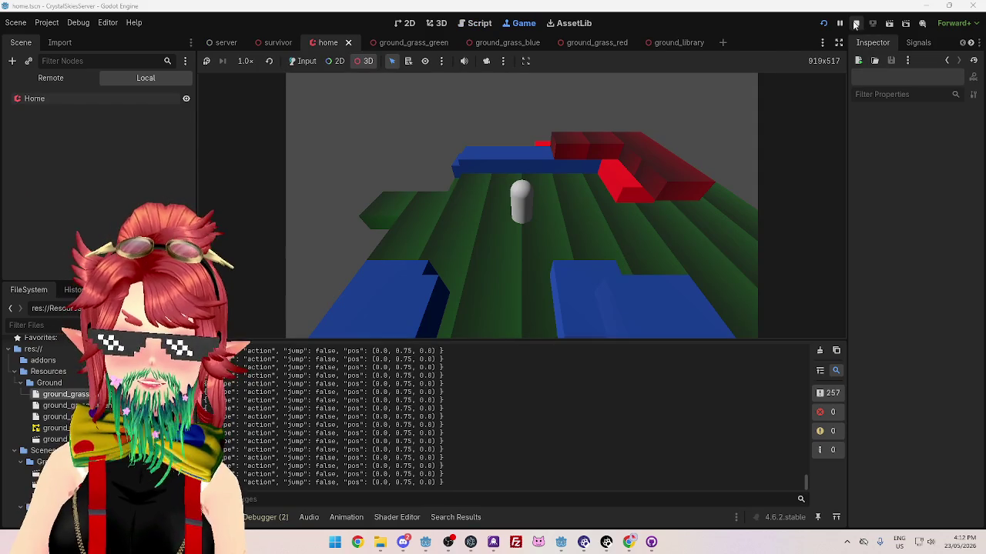
{"action": "mouse_move", "coordinate": [559, 543]}
{"action": "left_click", "coordinate": [519, 489]}
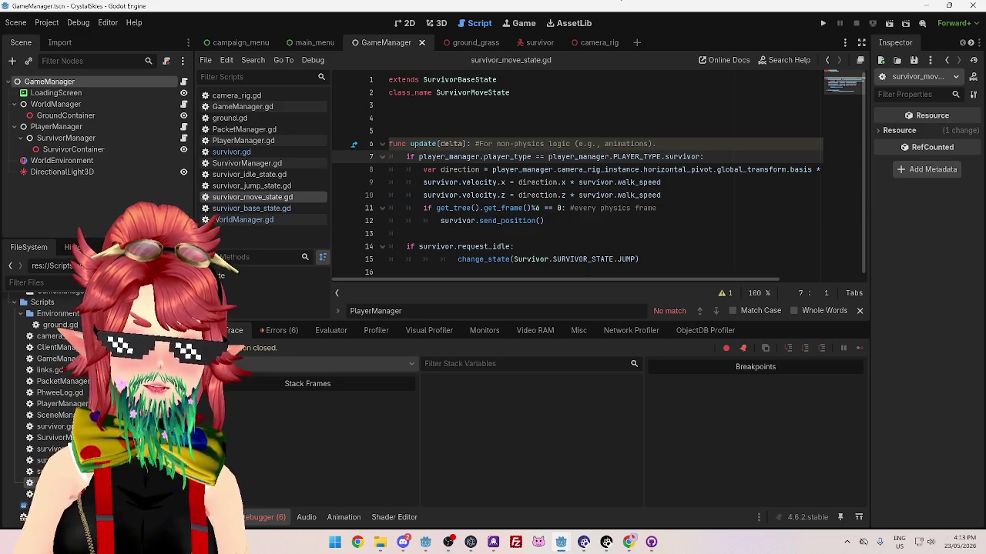
{"action": "key", "text": "alt+Tab"}
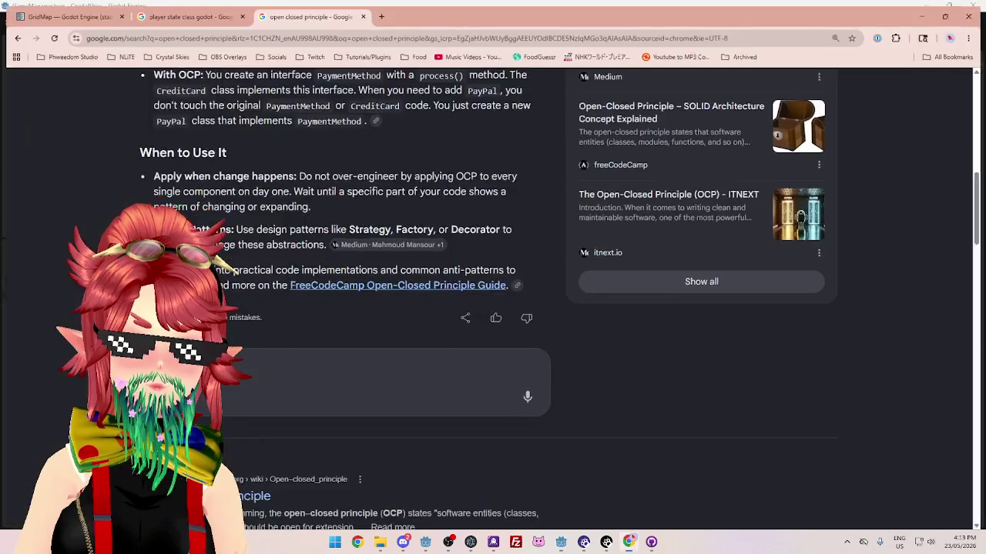
{"action": "left_click", "coordinate": [378, 11]}
{"action": "left_click", "coordinate": [310, 54]}
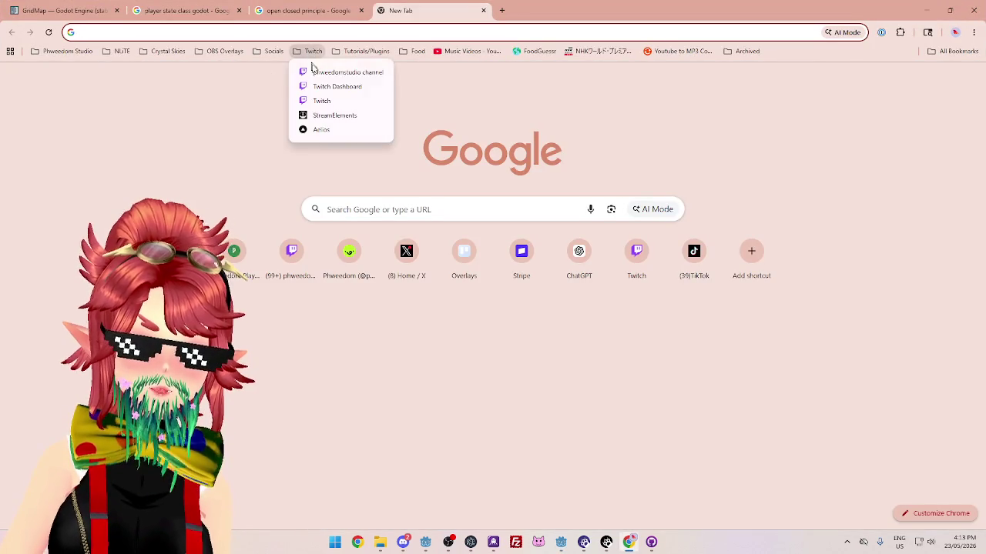
{"action": "left_click", "coordinate": [321, 74]}
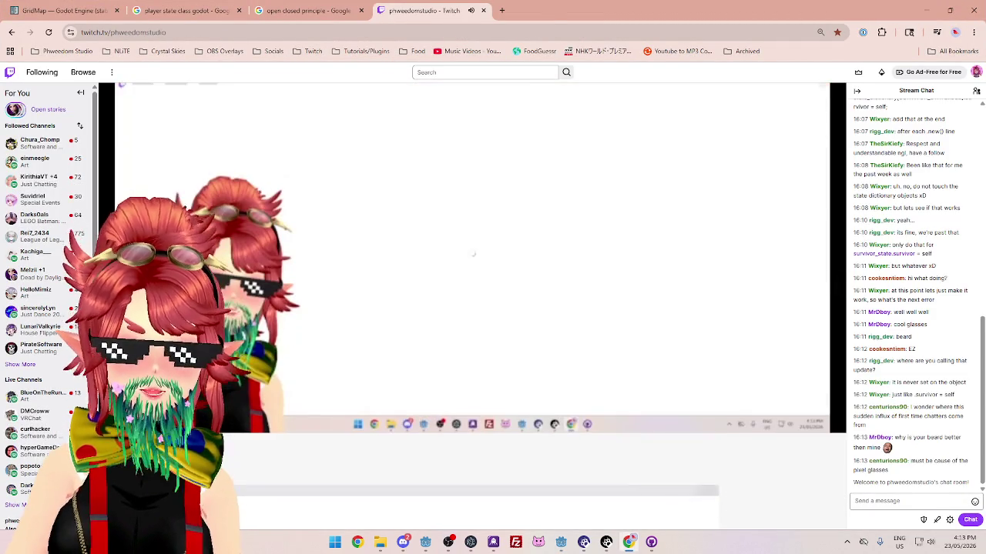
{"action": "scroll", "coordinate": [741, 499], "scroll_direction": "down", "scroll_amount": 1}
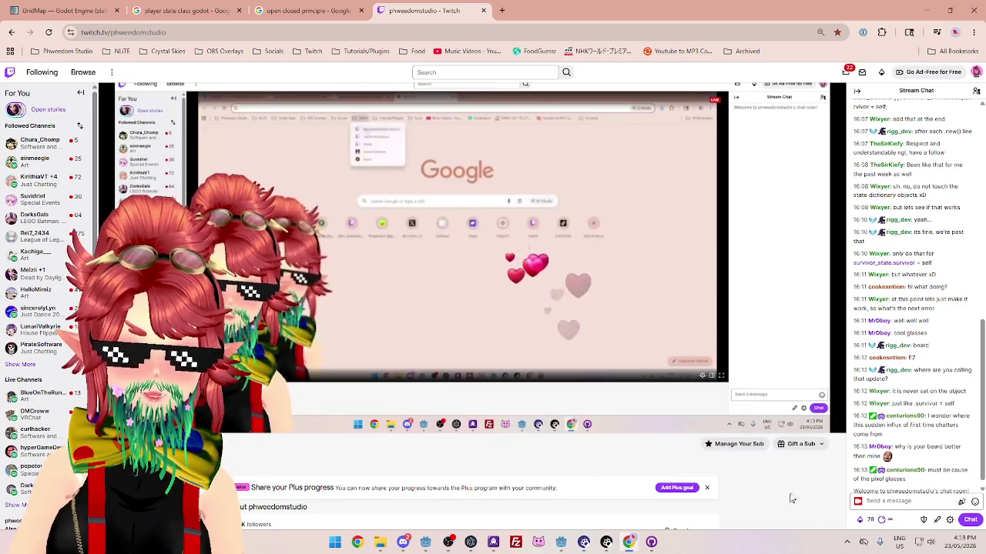
{"action": "scroll", "coordinate": [768, 422], "scroll_direction": "down", "scroll_amount": 1}
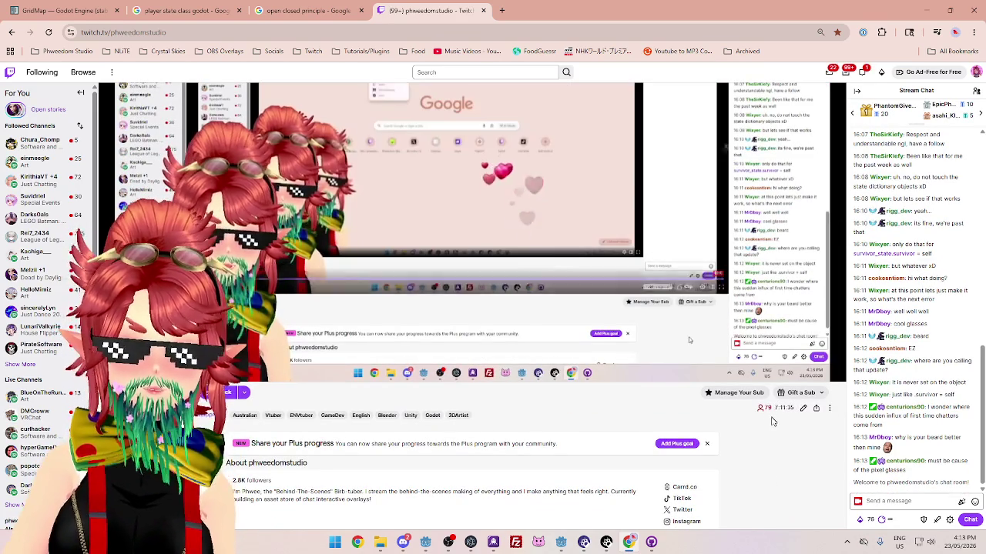
{"action": "left_click", "coordinate": [483, 10]}
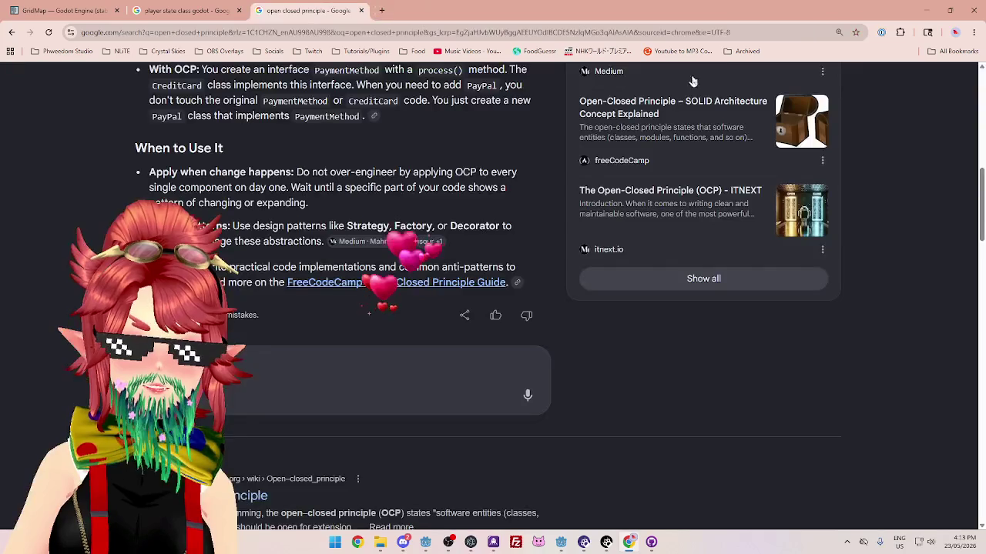
{"action": "left_click", "coordinate": [928, 11]}
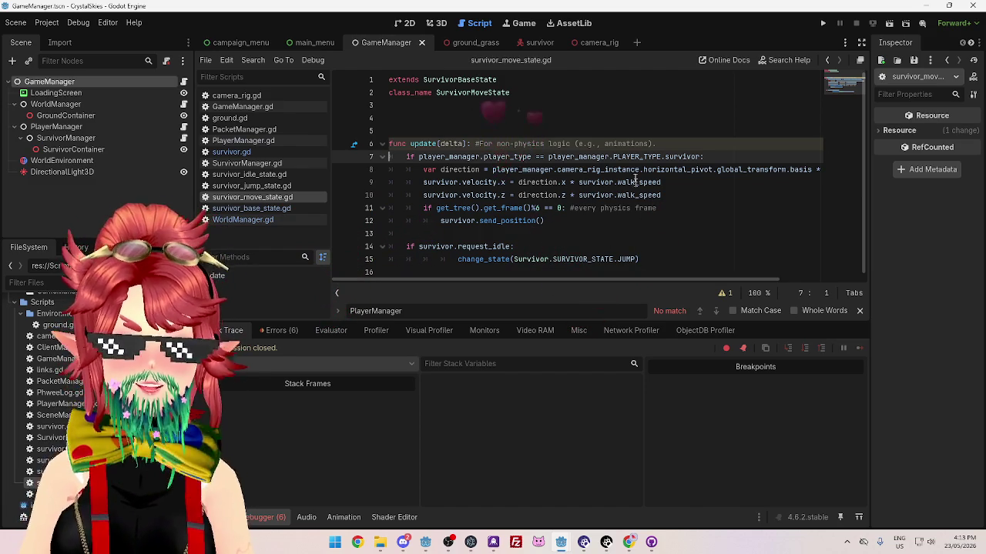
Review lines 7–12 of survivor_move_state.gd and the player_manager reference on line 7, then switch to survivor_base_state.gd
{"action": "left_click", "coordinate": [687, 195]}
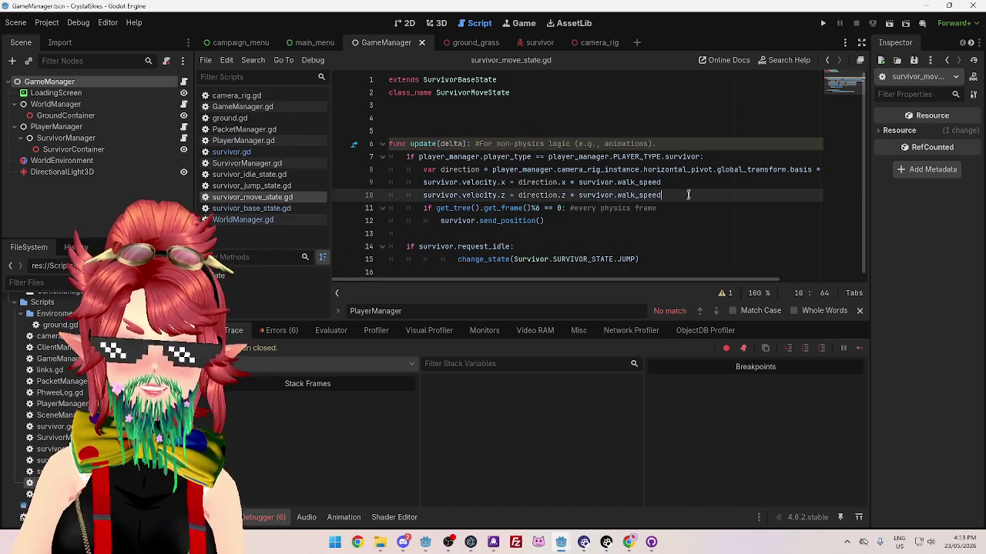
{"action": "left_click", "coordinate": [628, 221]}
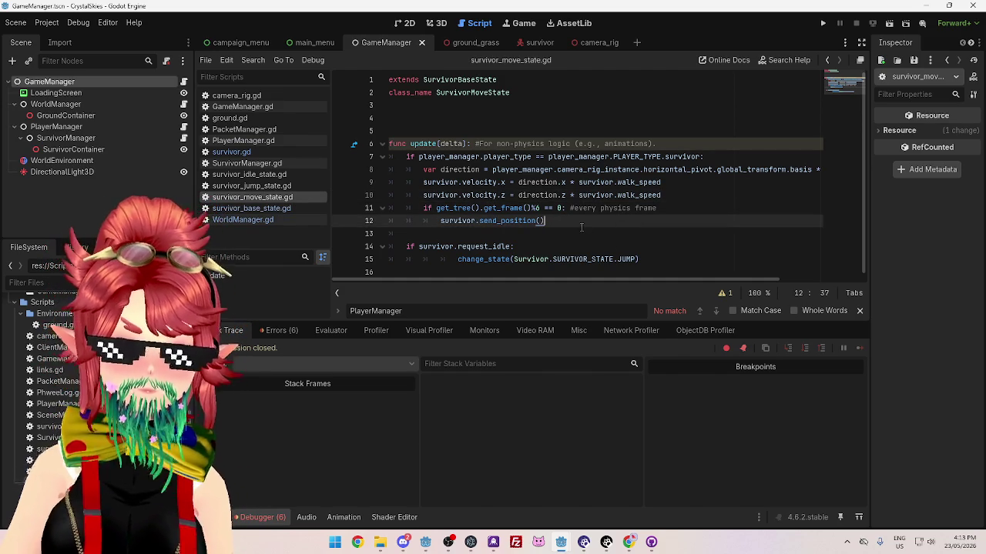
{"action": "left_click", "coordinate": [667, 208]}
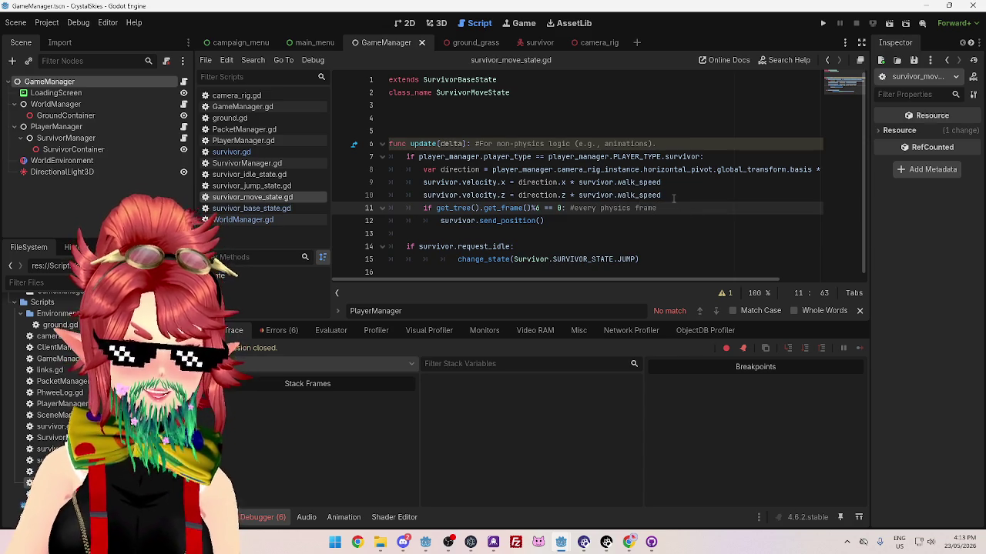
{"action": "left_click", "coordinate": [667, 196]}
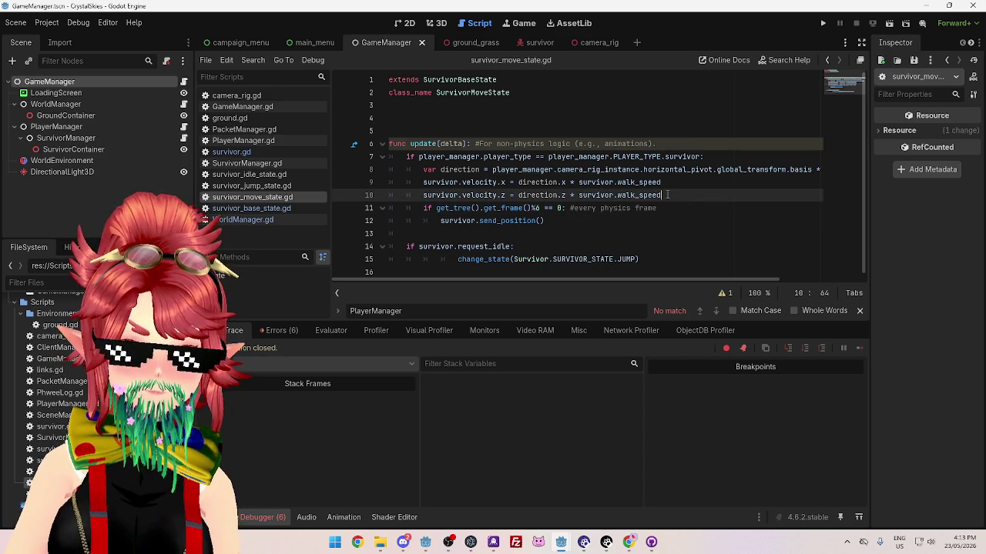
{"action": "left_click", "coordinate": [422, 157]}
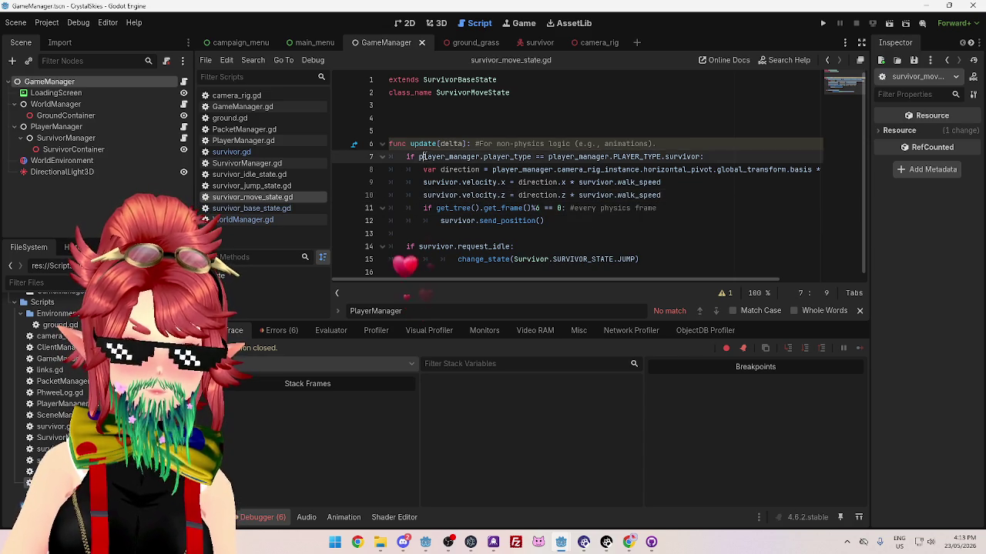
{"action": "left_click_drag", "start_coordinate": [446, 156], "coordinate": [536, 156]}
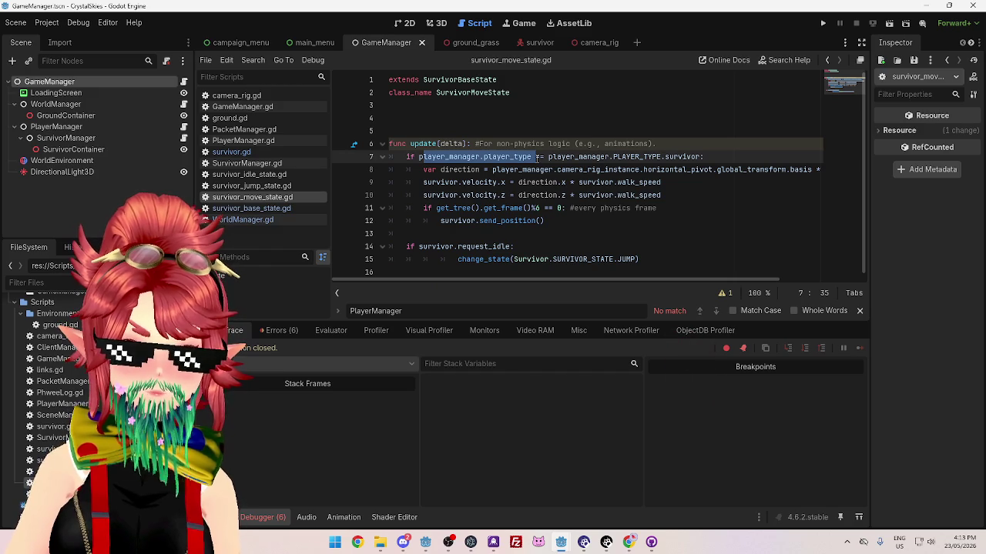
{"action": "mouse_move", "coordinate": [558, 158]}
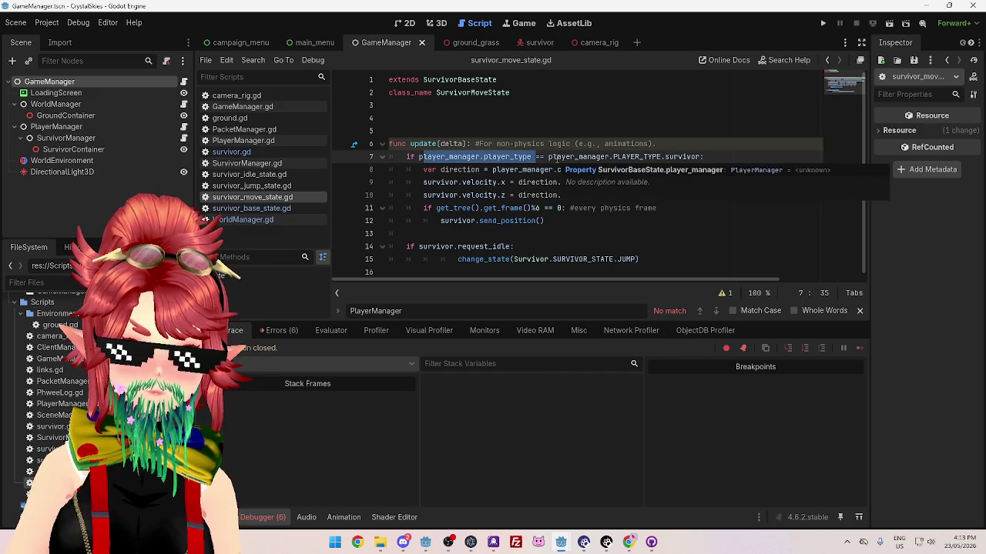
{"action": "left_click", "coordinate": [477, 144]}
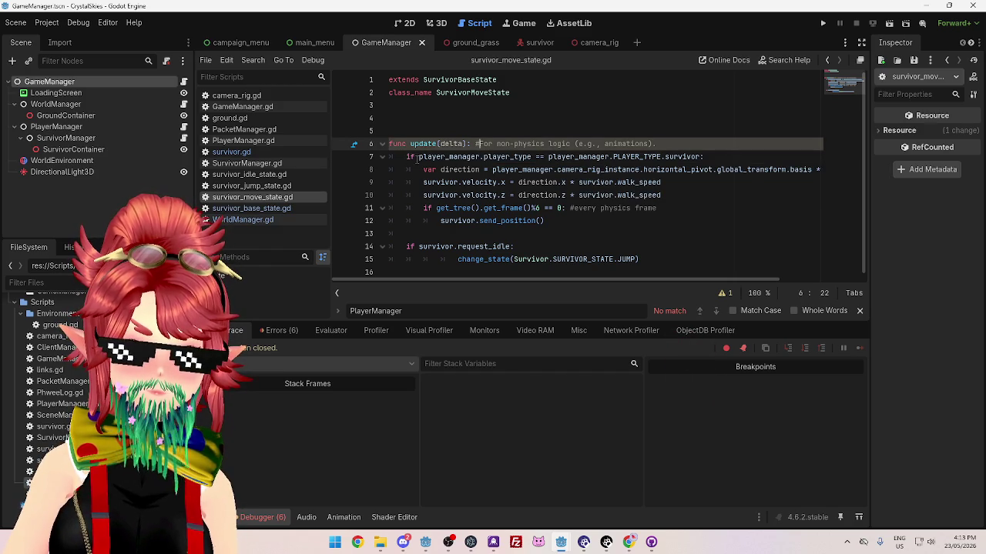
{"action": "left_click", "coordinate": [417, 157]}
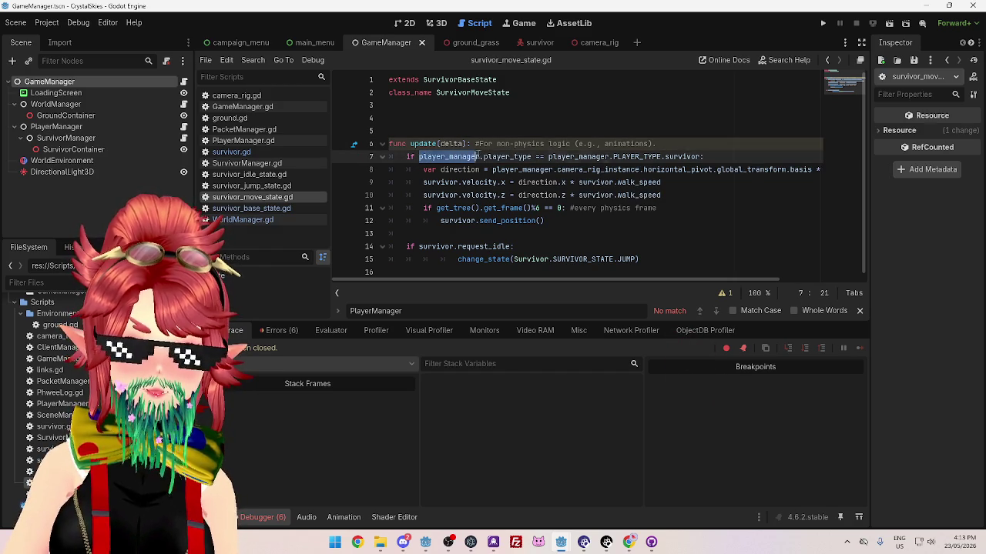
{"action": "left_click_drag", "start_coordinate": [478, 157], "coordinate": [482, 157]}
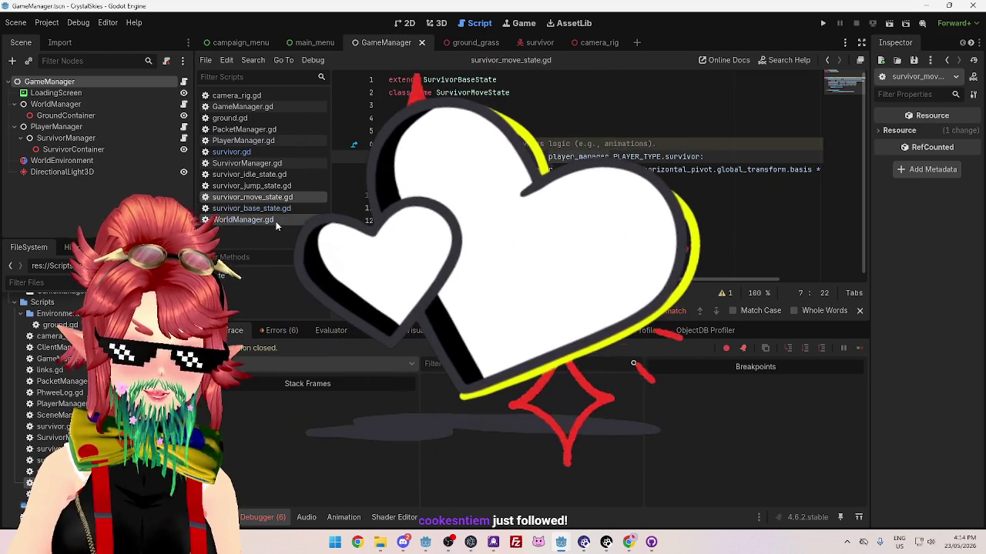
{"action": "left_click", "coordinate": [270, 208]}
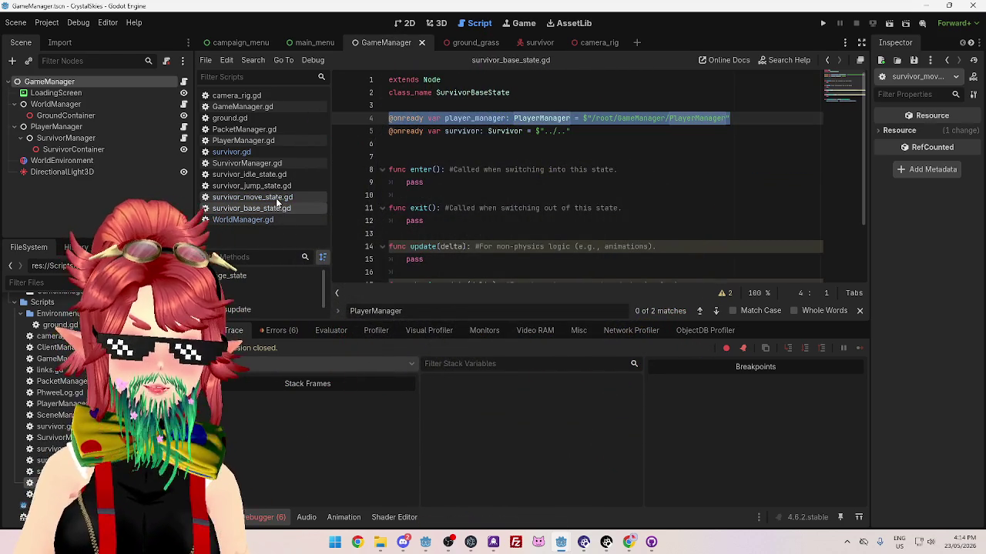
{"action": "left_click_drag", "start_coordinate": [593, 131], "coordinate": [380, 131]}
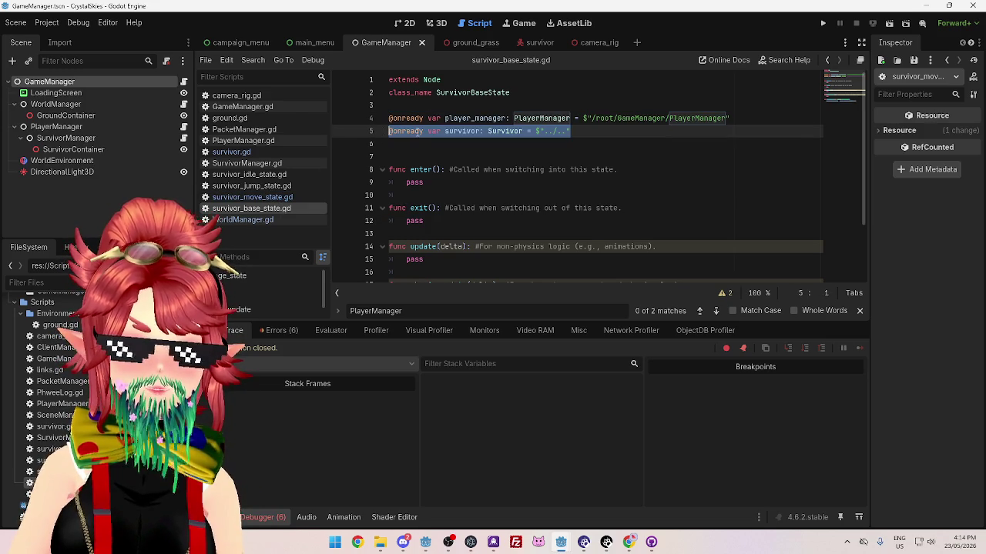
{"action": "left_click", "coordinate": [416, 132]}
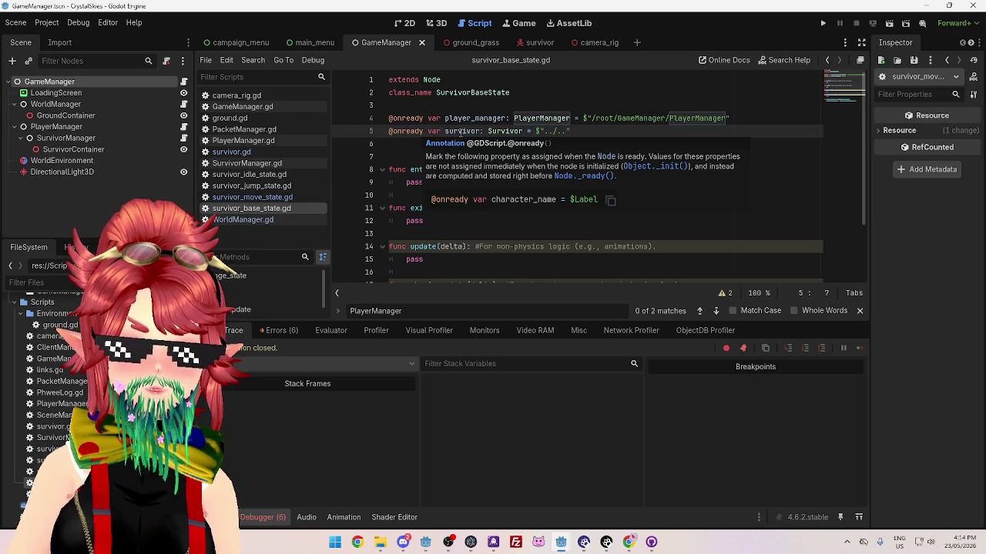
{"action": "left_click", "coordinate": [457, 131]}
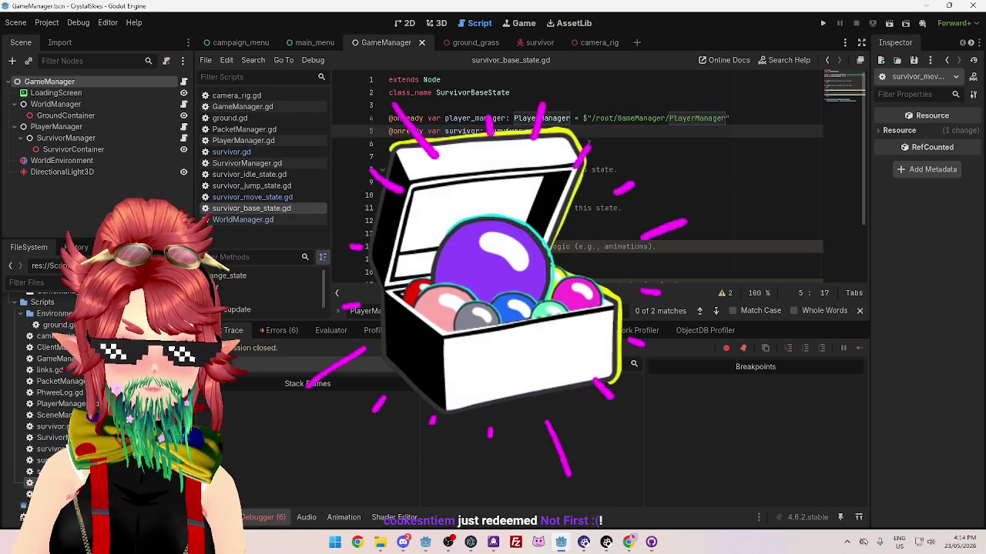
{"action": "left_click", "coordinate": [427, 132]}
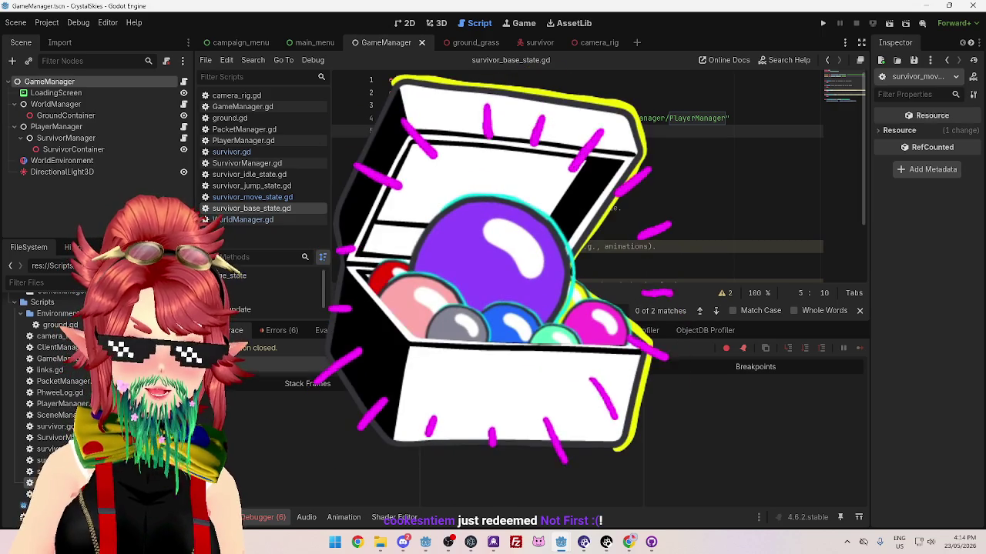
{"action": "left_click_drag", "start_coordinate": [570, 131], "coordinate": [536, 131]}
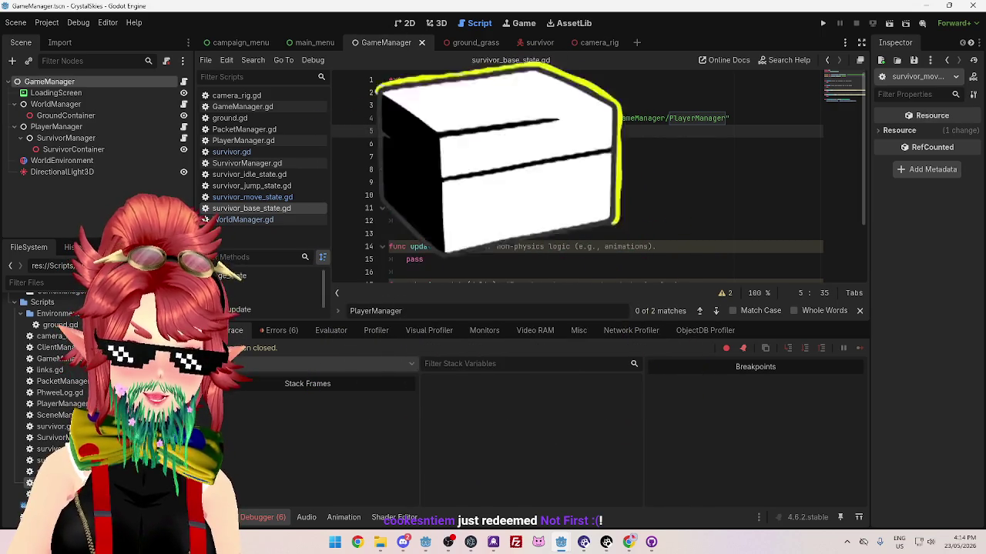
{"action": "left_click", "coordinate": [492, 170]}
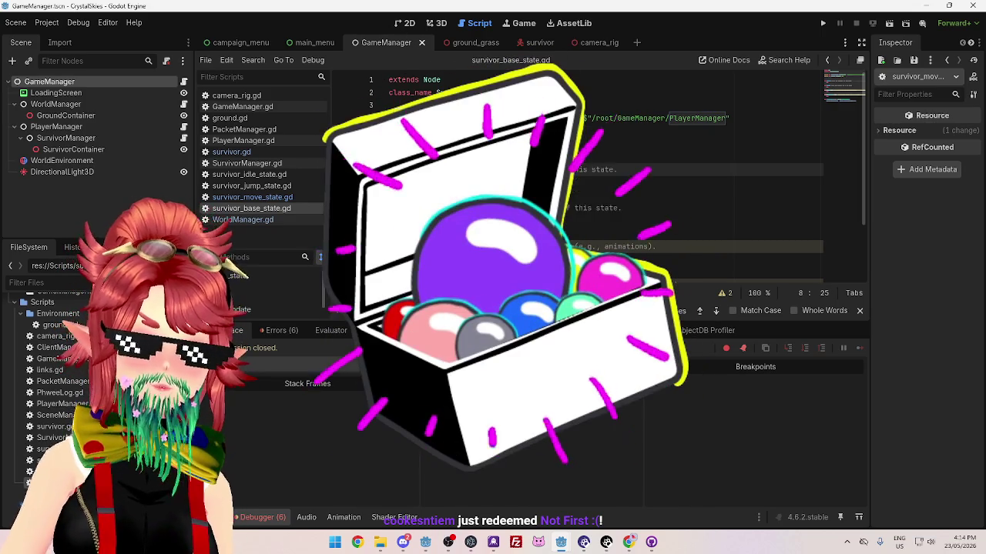
{"action": "left_click", "coordinate": [609, 131]}
{"action": "type", "text": "= nul"}
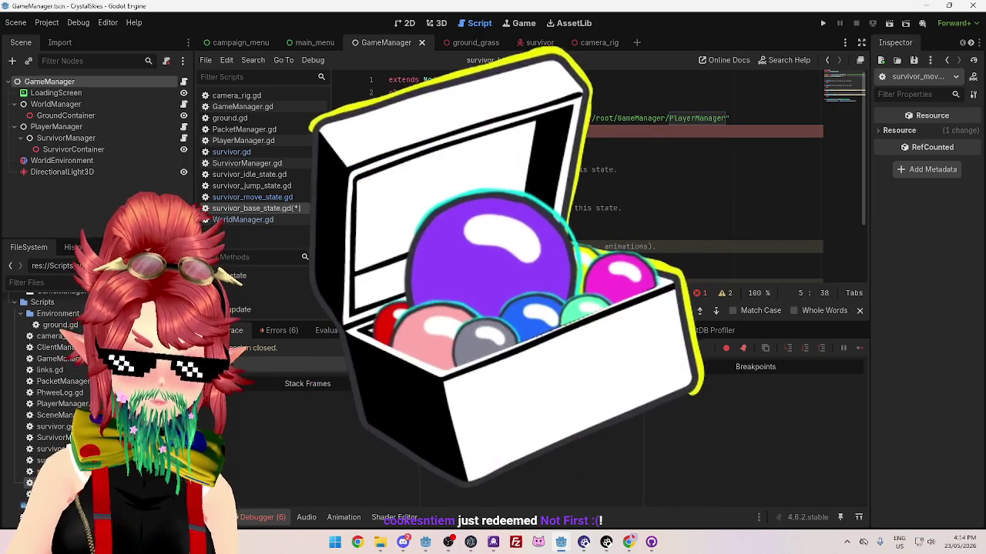
{"action": "type", "text": "l"}
{"action": "key", "text": "BackSpace"}
{"action": "key", "text": "BackSpace"}
{"action": "key", "text": "BackSpace"}
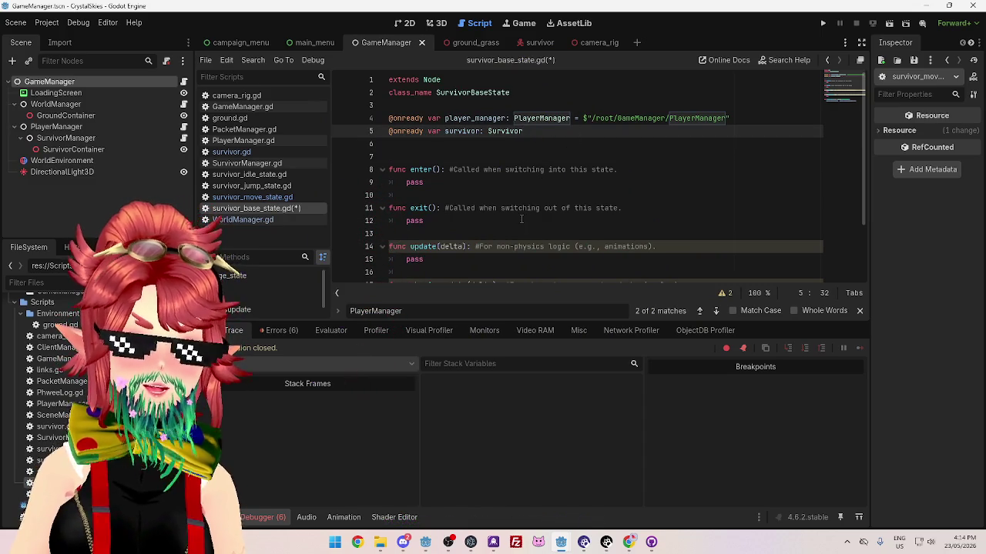
{"action": "type", "text": "= $\"../..\""}
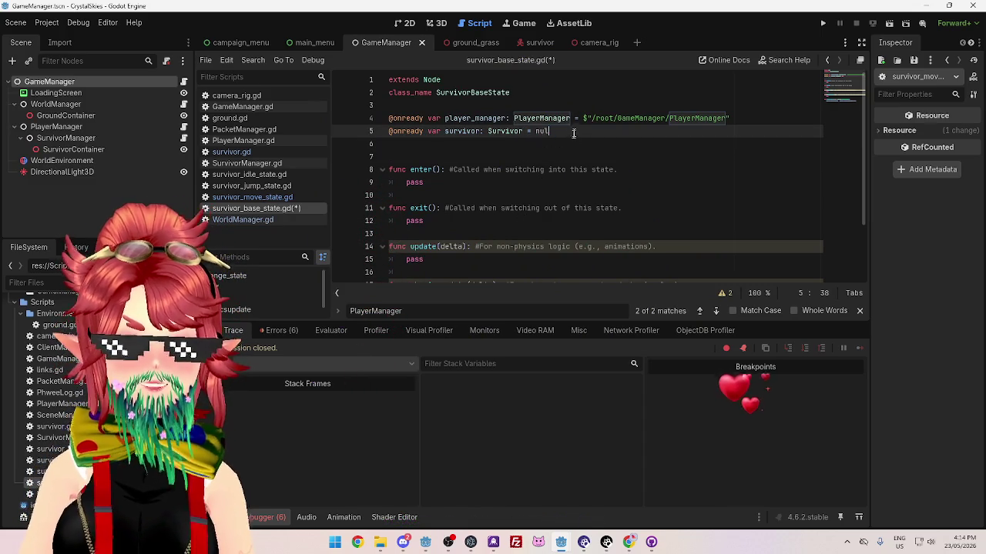
{"action": "left_click", "coordinate": [550, 144]}
{"action": "left_click_drag", "start_coordinate": [540, 131], "coordinate": [570, 131]}
{"action": "key", "text": "ctrl+s"}
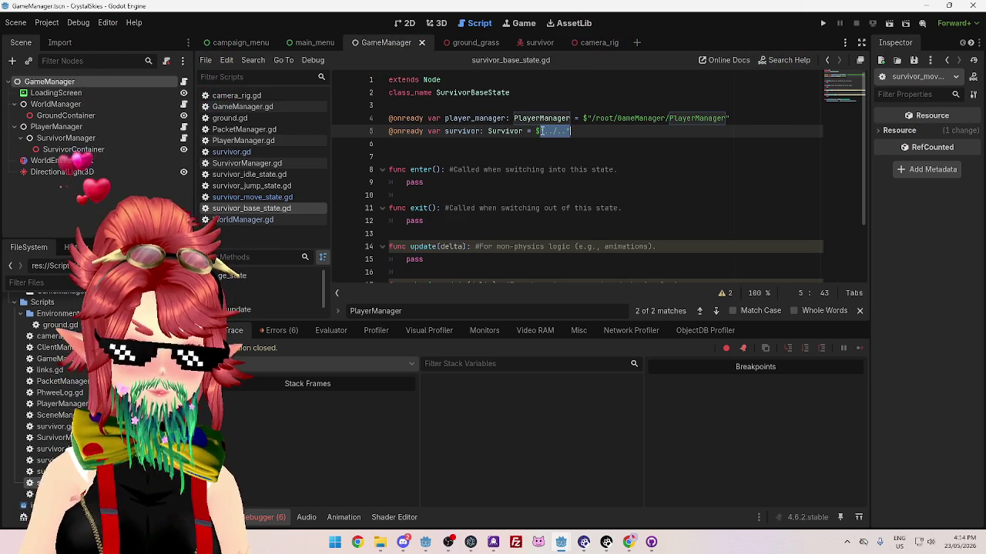
Delete the node path defaults from the survivor (line 5) and player_manager (line 4) declarations
{"action": "left_click", "coordinate": [436, 139]}
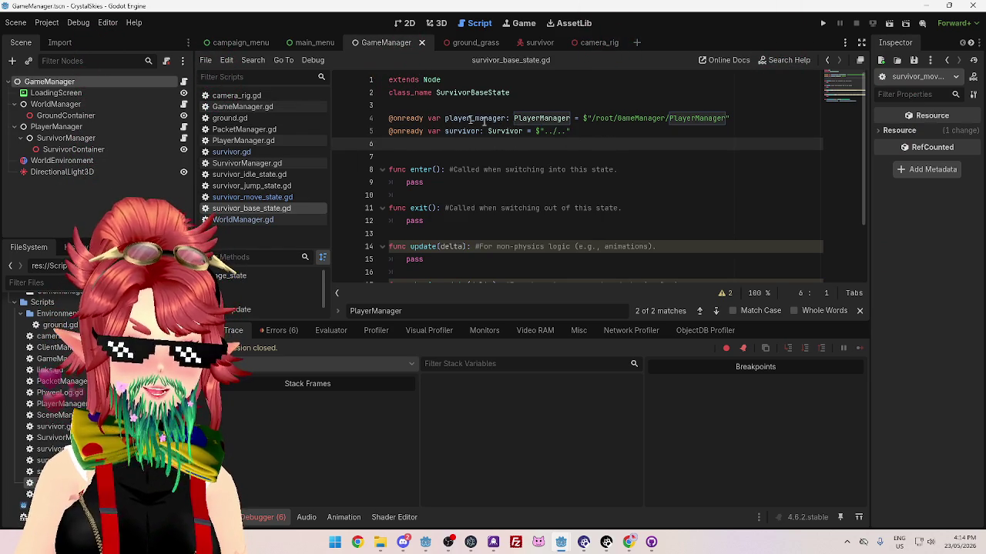
{"action": "left_click_drag", "start_coordinate": [569, 132], "coordinate": [539, 131]}
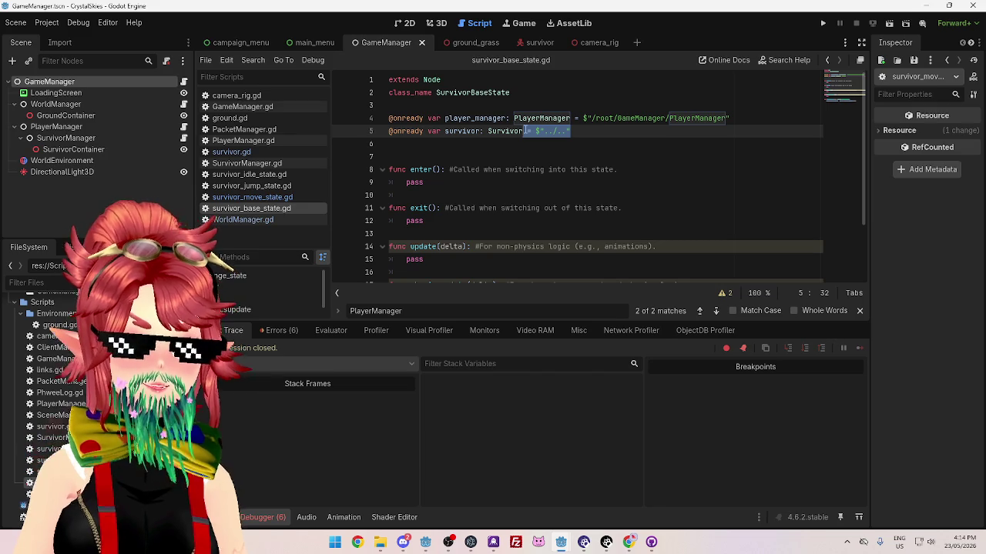
{"action": "key", "text": "BackSpace"}
{"action": "left_click_drag", "start_coordinate": [728, 118], "coordinate": [572, 119]}
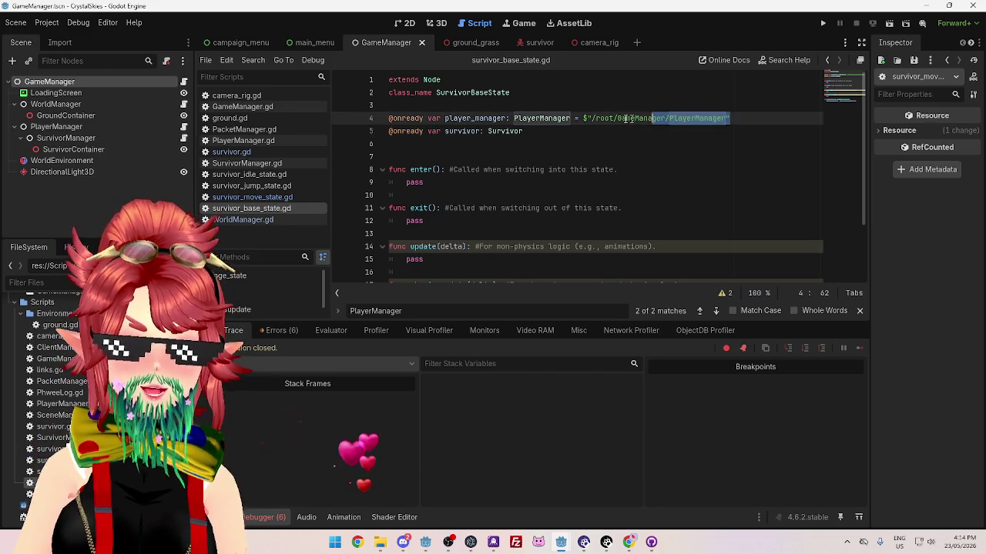
{"action": "key", "text": "BackSpace"}
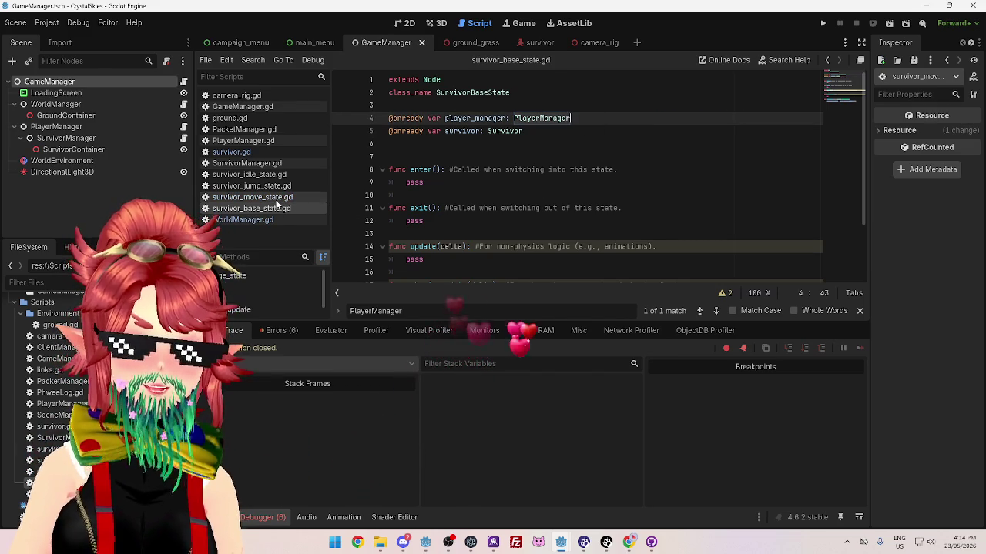
{"action": "left_click", "coordinate": [276, 199]}
{"action": "left_click", "coordinate": [278, 208]}
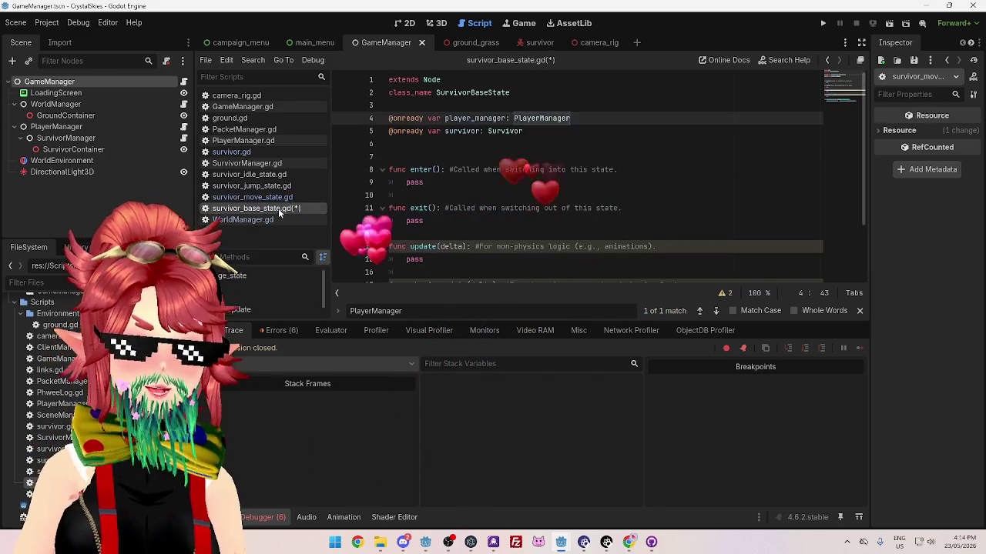
{"action": "left_click", "coordinate": [271, 176]}
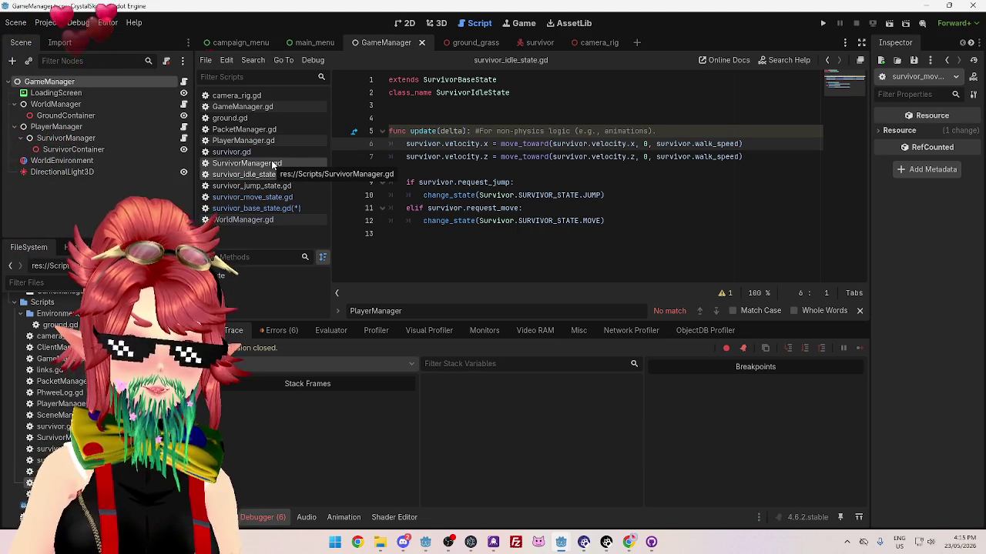
{"action": "left_click", "coordinate": [255, 208]}
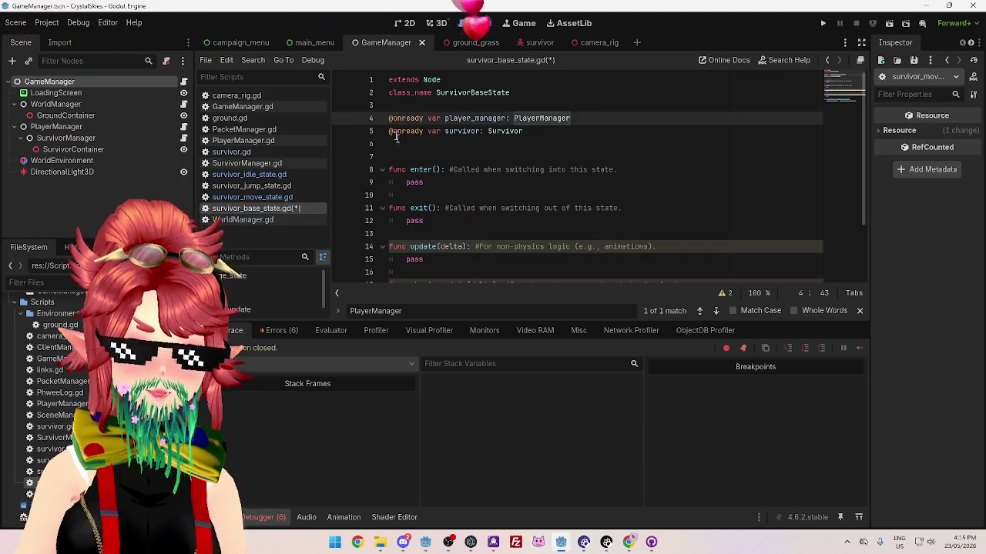
{"action": "mouse_move", "coordinate": [428, 118]}
{"action": "left_mouse_down"}
{"action": "mouse_move", "coordinate": [389, 118]}
{"action": "mouse_move", "coordinate": [400, 131]}
{"action": "mouse_move", "coordinate": [389, 131]}
{"action": "left_mouse_up"}
{"action": "key", "text": "BackSpace"}
{"action": "key", "text": "BackSpace"}
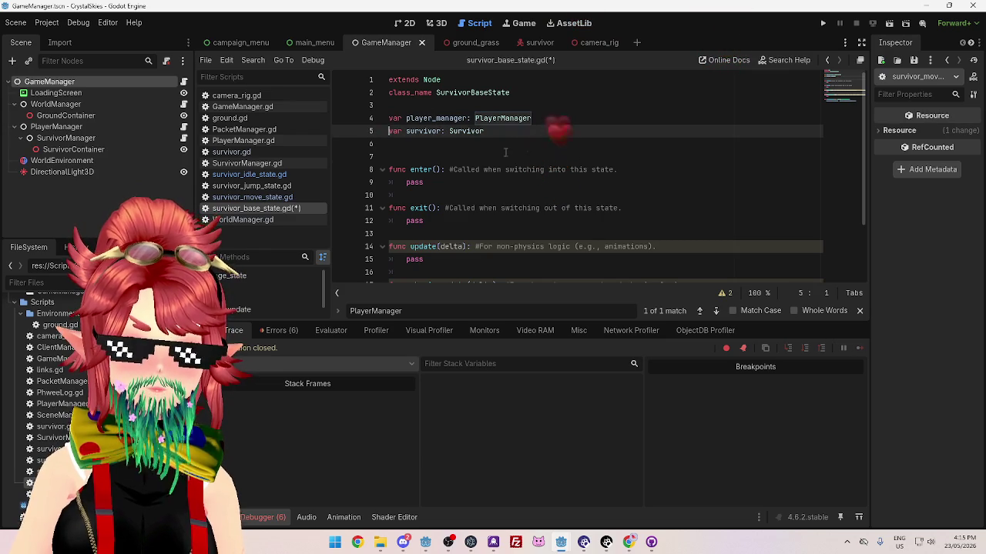
{"action": "left_click", "coordinate": [506, 152]}
{"action": "key", "text": "ctrl+s"}
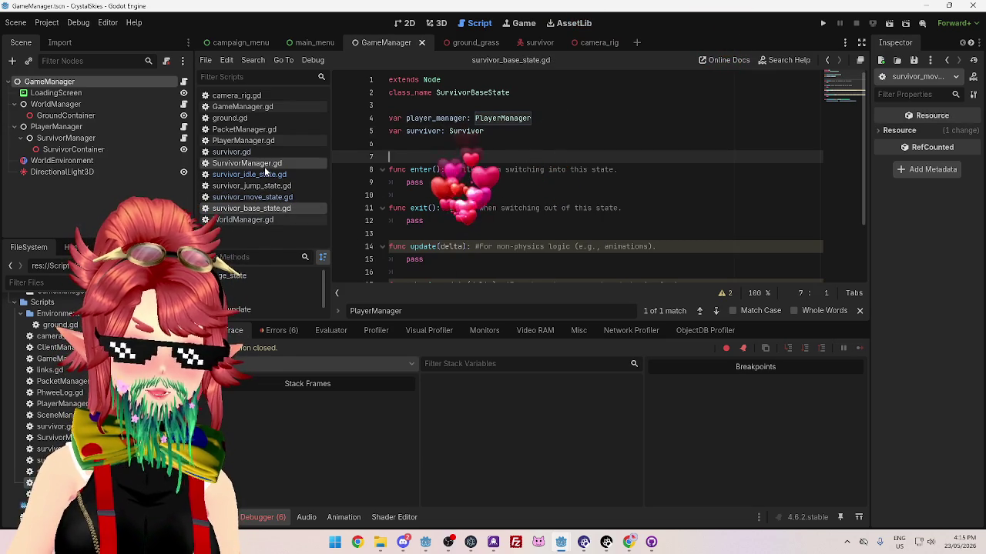
{"action": "left_click", "coordinate": [262, 162]}
In survivor.gd, add an IDLE .player_manager = player_manager line below its survivor assignment
{"action": "left_click", "coordinate": [231, 151]}
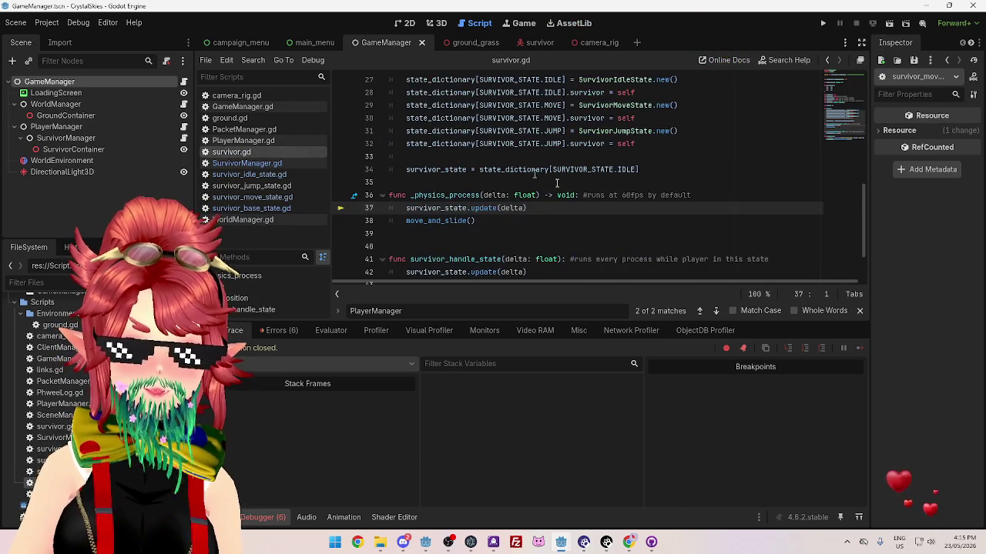
{"action": "scroll", "coordinate": [635, 157], "scroll_direction": "up", "scroll_amount": 1}
{"action": "left_click_drag", "start_coordinate": [637, 131], "coordinate": [406, 131]}
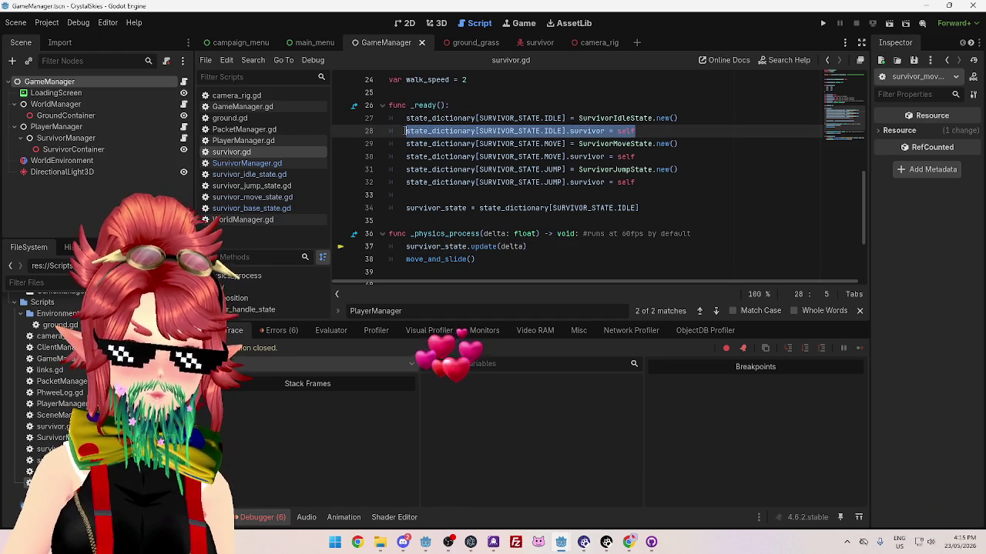
{"action": "key", "text": "ctrl+c"}
{"action": "left_click", "coordinate": [647, 131]}
{"action": "key", "text": "Return"}
{"action": "key", "text": "ctrl+v"}
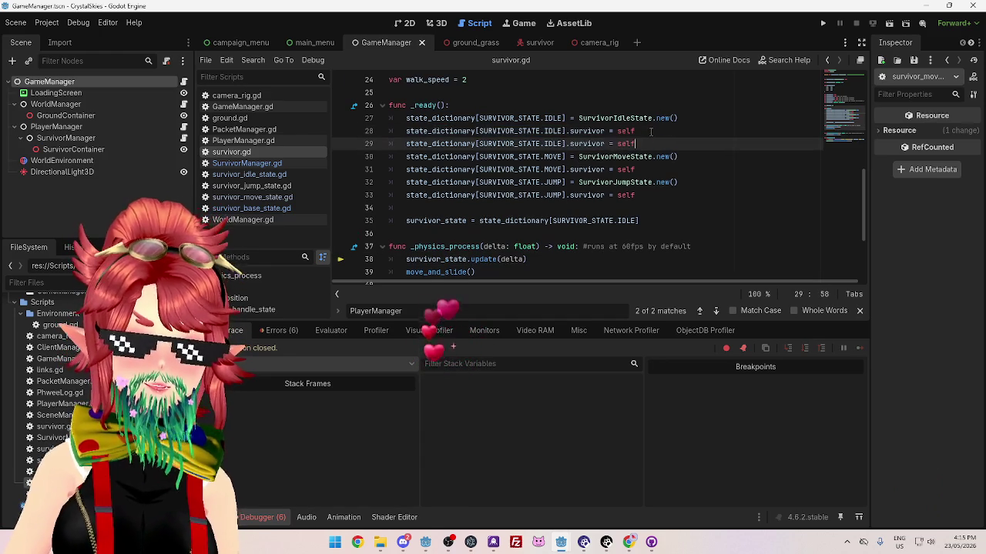
{"action": "double_click", "coordinate": [587, 143]}
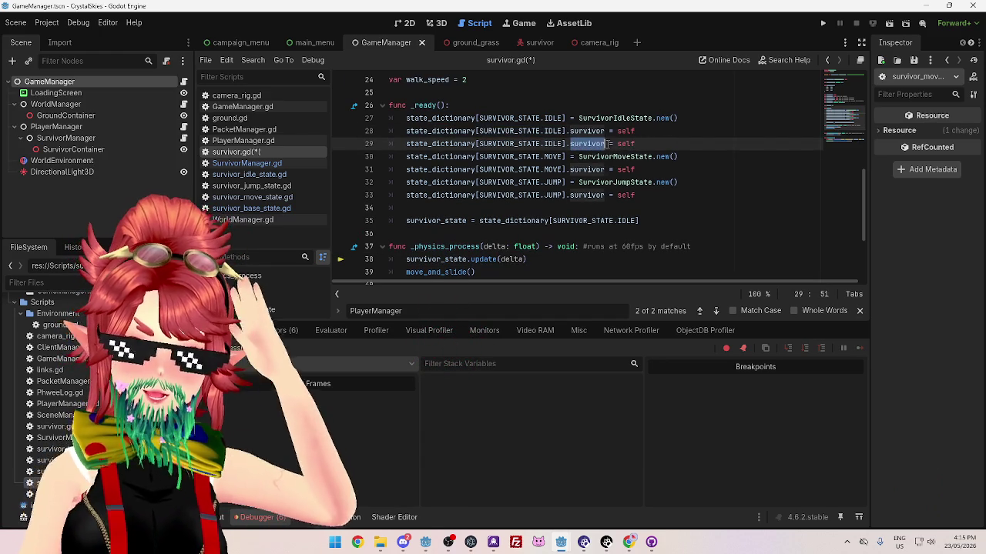
{"action": "type", "text": "player_"}
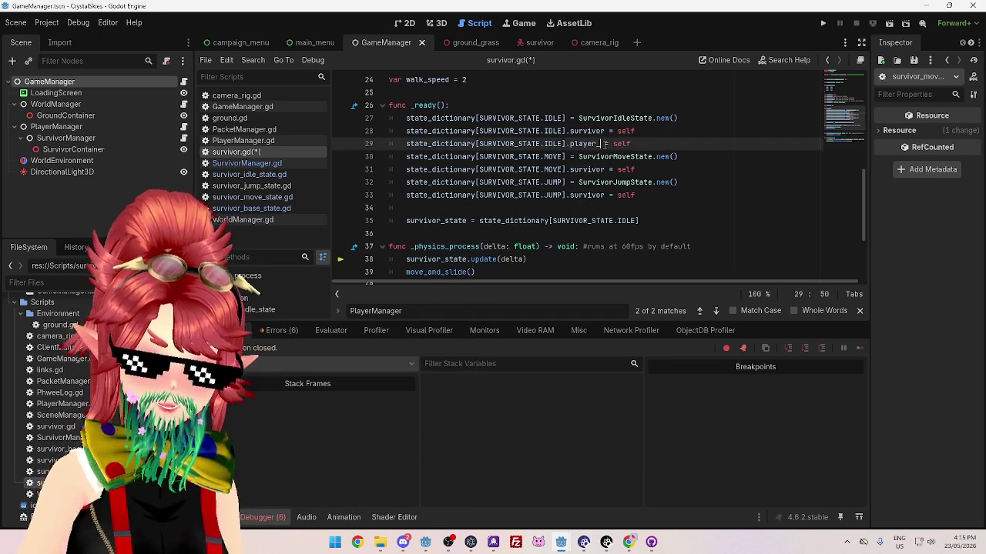
{"action": "type", "text": "manager"}
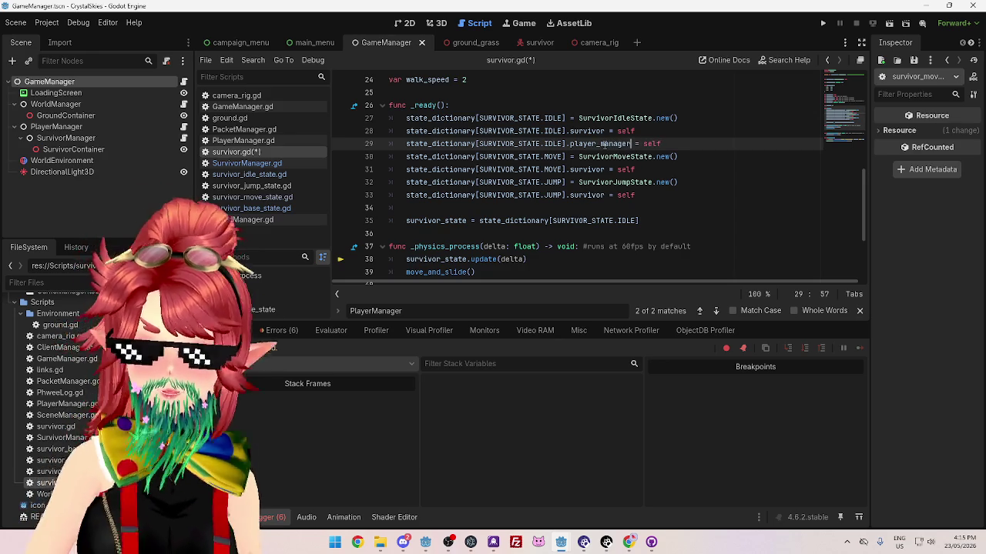
{"action": "scroll", "coordinate": [595, 217], "scroll_direction": "up", "scroll_amount": 1}
{"action": "scroll", "coordinate": [595, 218], "scroll_direction": "up", "scroll_amount": 7}
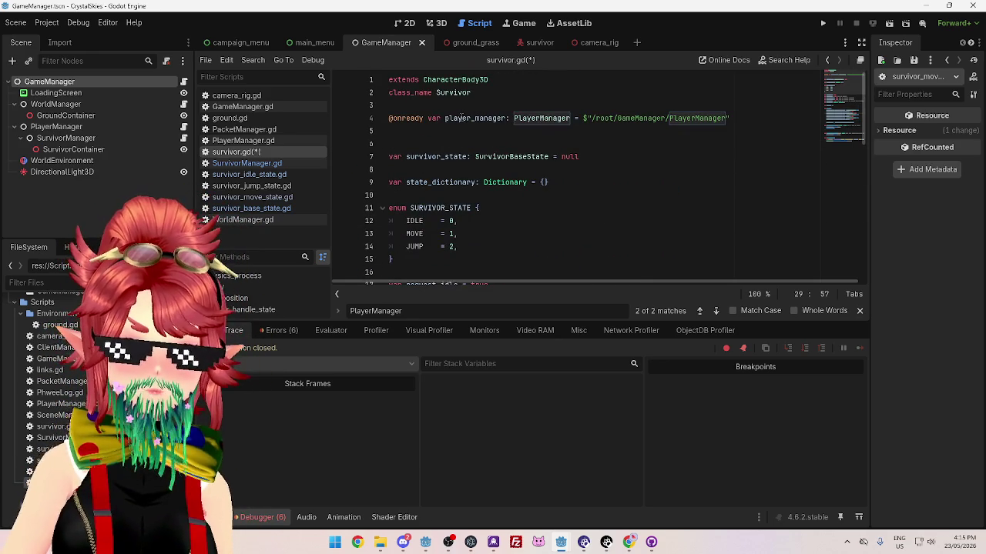
{"action": "scroll", "coordinate": [458, 91], "scroll_direction": "down", "scroll_amount": 1}
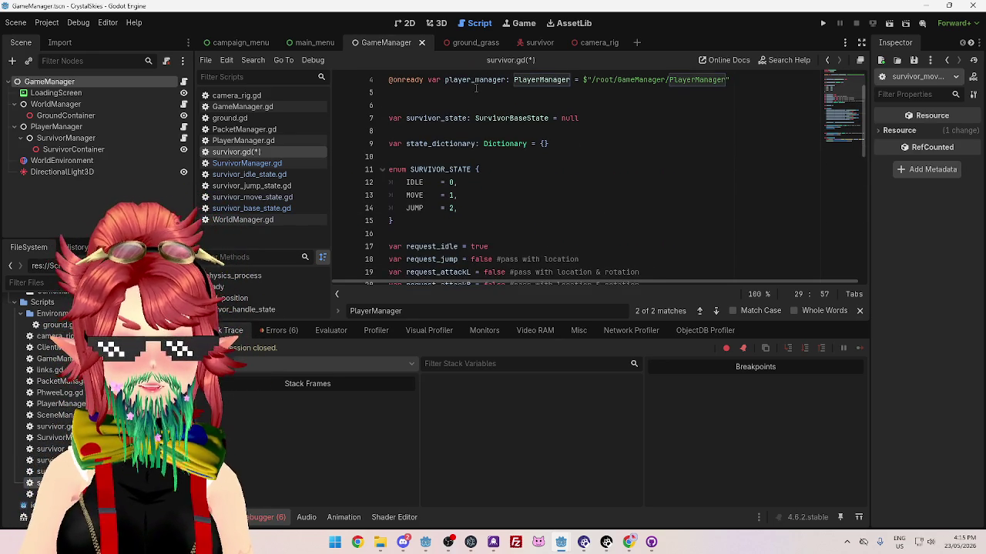
{"action": "scroll", "coordinate": [475, 88], "scroll_direction": "down", "scroll_amount": 5}
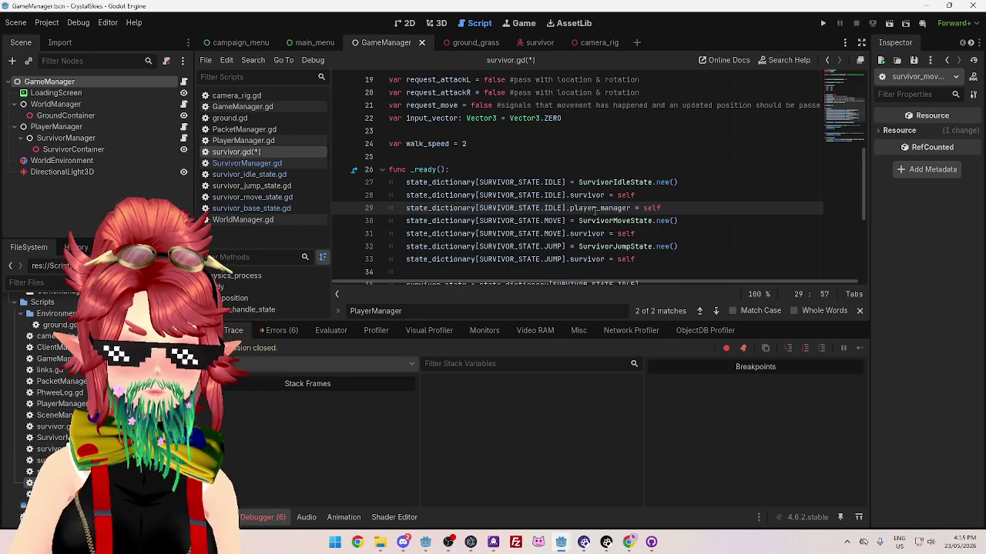
{"action": "scroll", "coordinate": [447, 108], "scroll_direction": "up", "scroll_amount": 6}
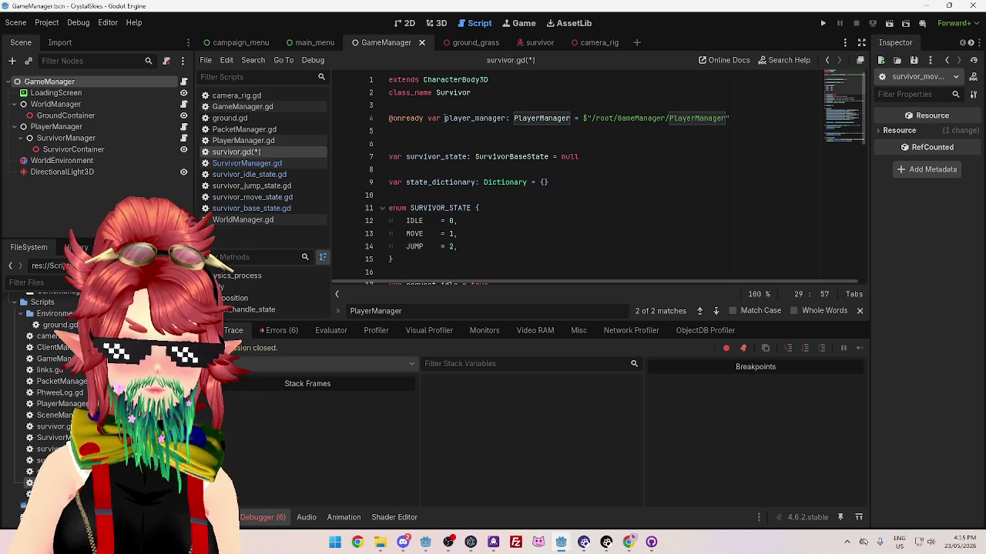
{"action": "double_click", "coordinate": [446, 118]}
{"action": "scroll", "coordinate": [517, 135], "scroll_direction": "down", "scroll_amount": 7}
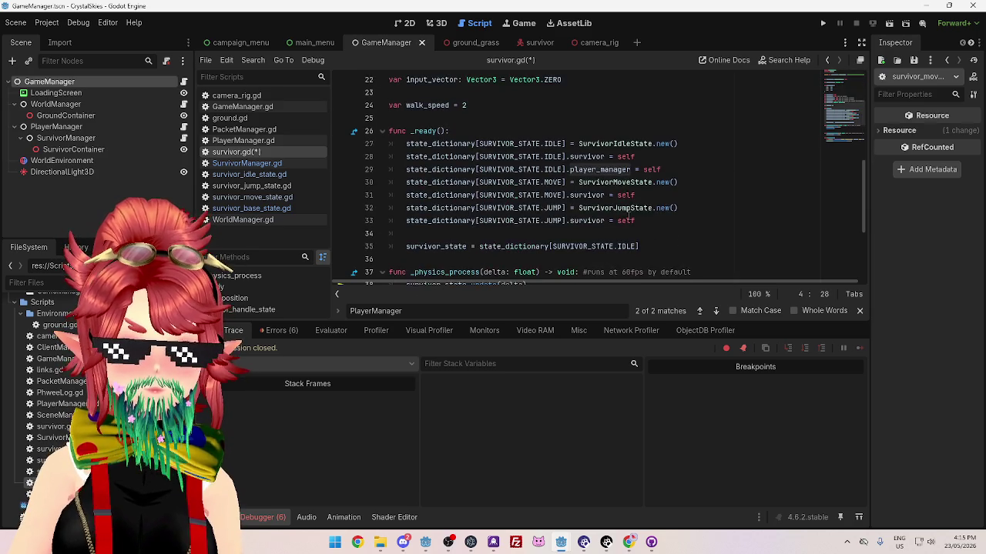
{"action": "double_click", "coordinate": [651, 169]}
{"action": "key", "text": "ctrl+v"}
Paste the player_manager assignment line below the MOVE and JUMP survivor lines
{"action": "left_click", "coordinate": [729, 223]}
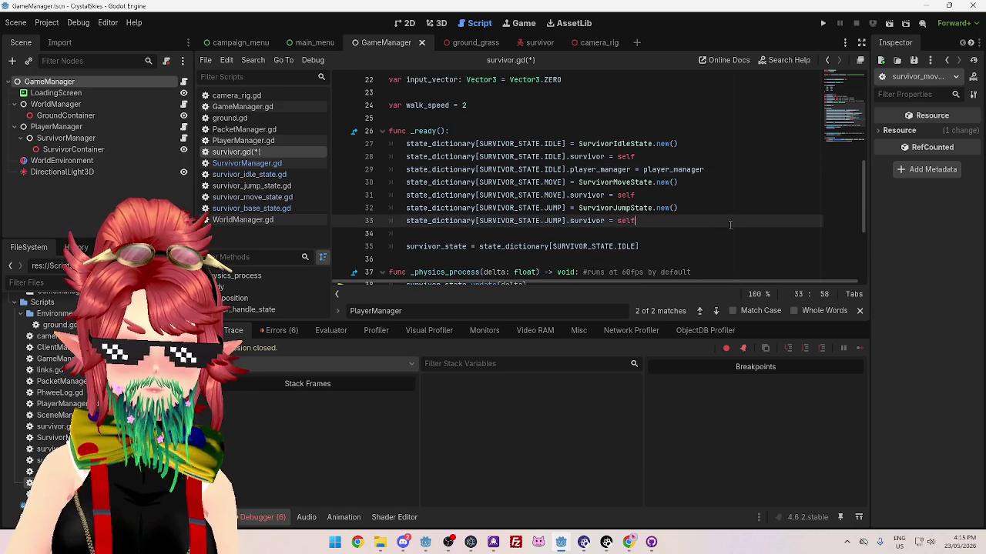
{"action": "left_click_drag", "start_coordinate": [704, 170], "coordinate": [402, 175]}
{"action": "key", "text": "ctrl+c"}
{"action": "left_click", "coordinate": [666, 195]}
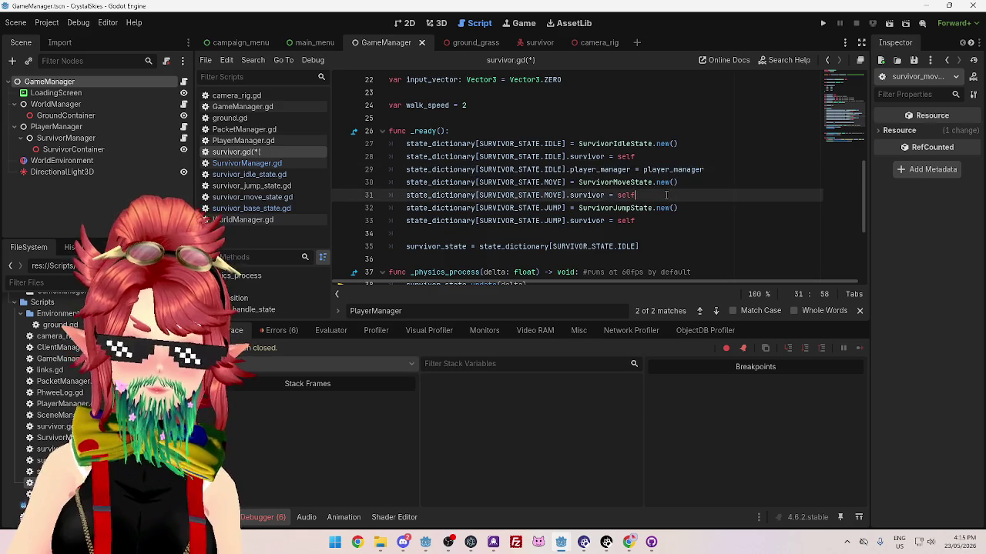
{"action": "key", "text": "Return"}
{"action": "key", "text": "ctrl+v"}
{"action": "left_click", "coordinate": [658, 235]}
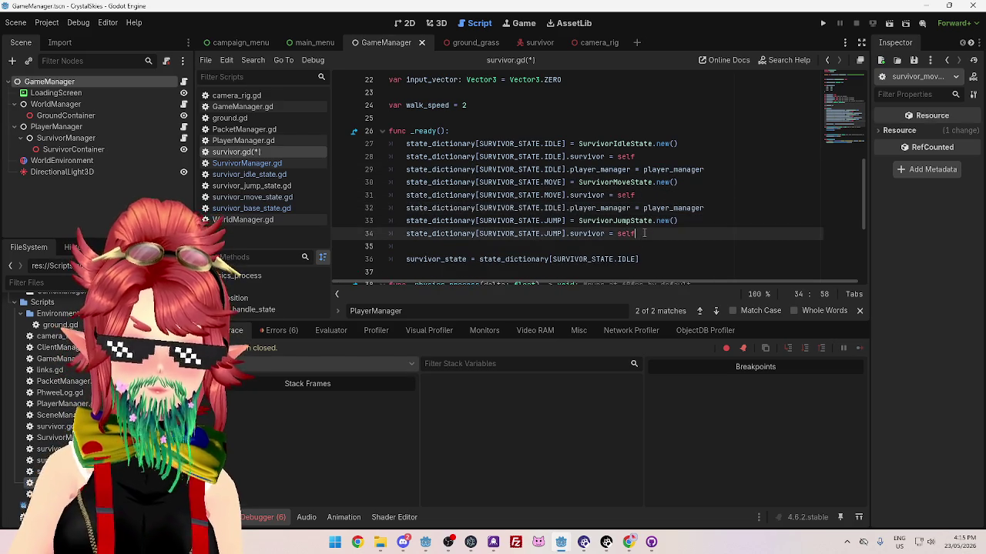
{"action": "key", "text": "Return"}
{"action": "key", "text": "ctrl+v"}
Change IDLE to MOVE and JUMP in the pasted lines, then save survivor.gd
{"action": "scroll", "coordinate": [650, 193], "scroll_direction": "down", "scroll_amount": 1}
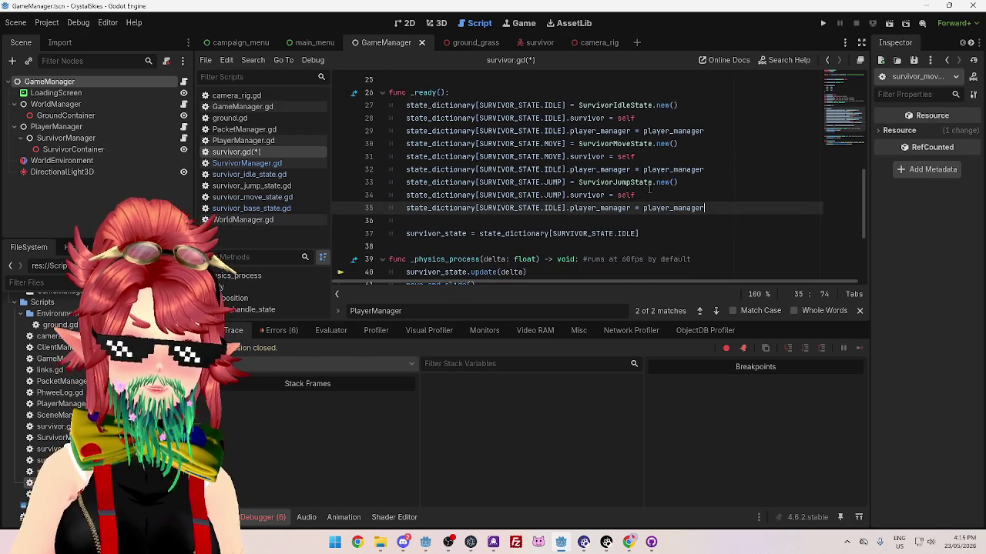
{"action": "left_click", "coordinate": [673, 131]}
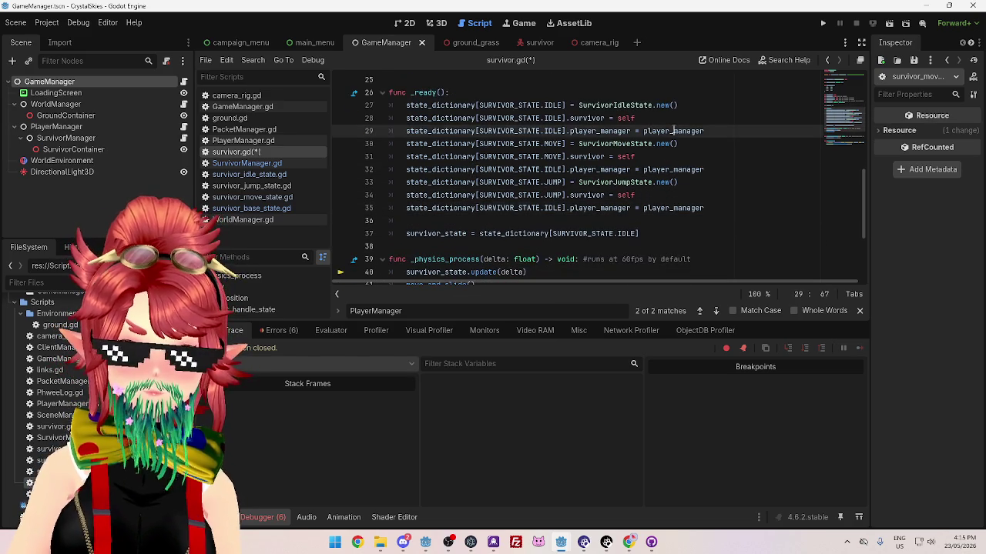
{"action": "left_click", "coordinate": [545, 144]}
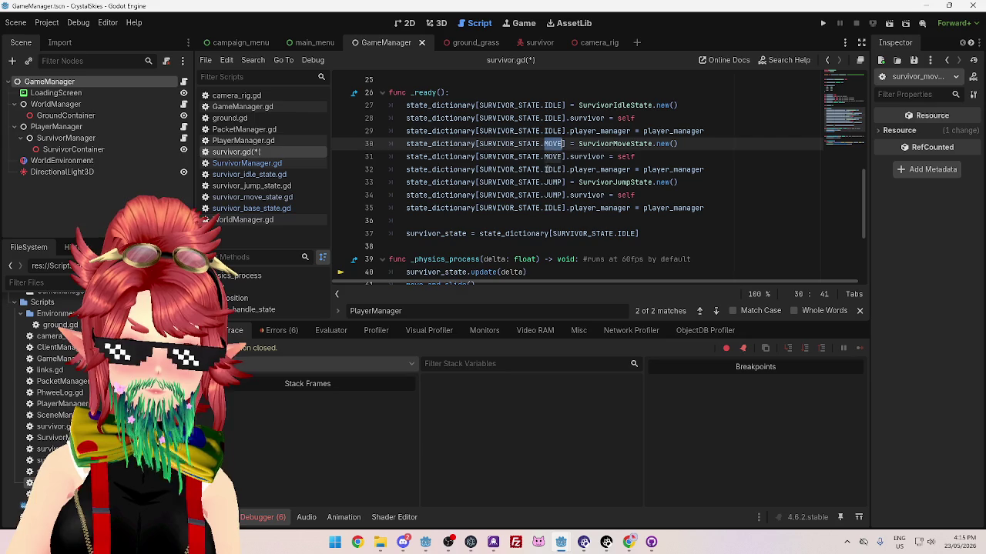
{"action": "double_click", "coordinate": [553, 169]}
{"action": "key", "text": "ctrl+v"}
{"action": "double_click", "coordinate": [545, 194]}
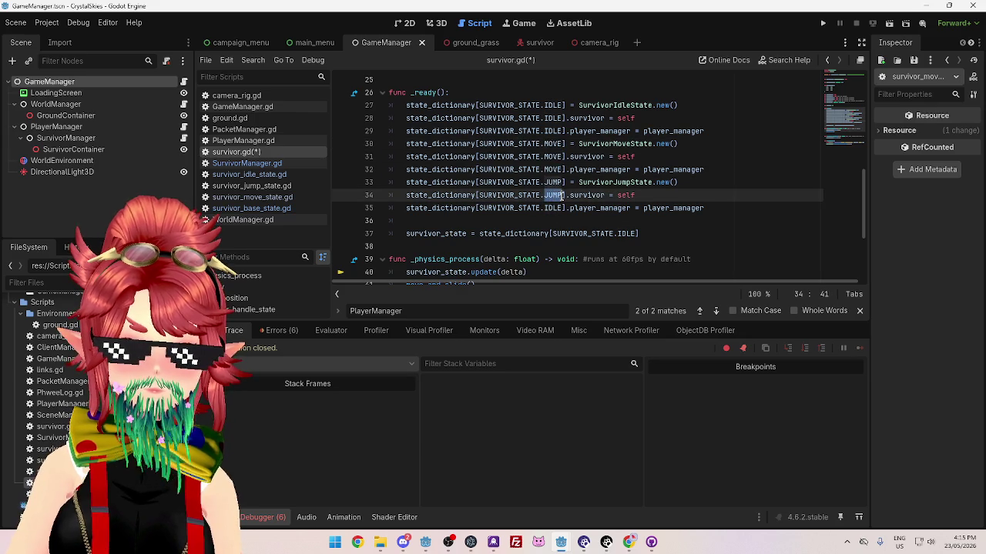
{"action": "left_click_drag", "start_coordinate": [545, 206], "coordinate": [560, 208]}
{"action": "key", "text": "ctrl+v"}
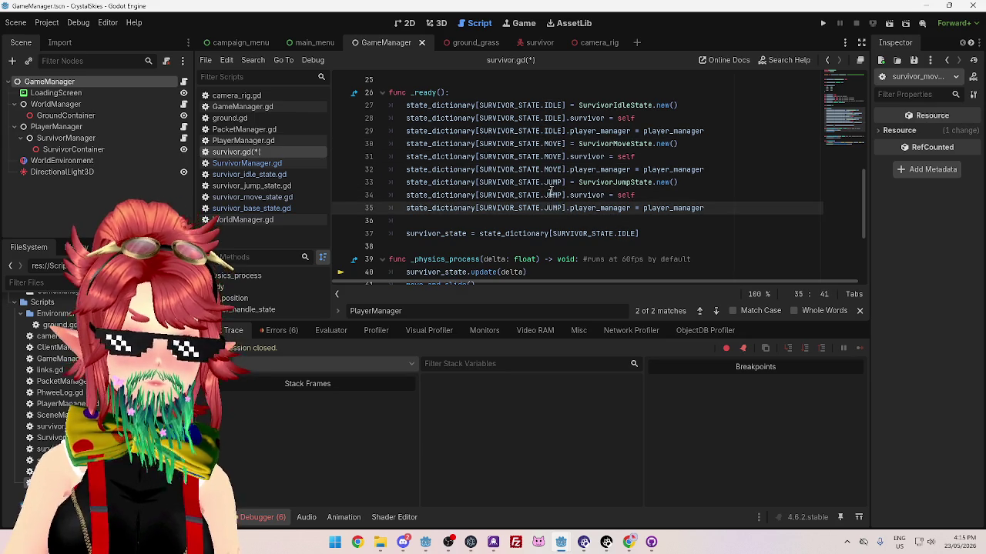
{"action": "left_click", "coordinate": [755, 182]}
{"action": "scroll", "coordinate": [543, 178], "scroll_direction": "up", "scroll_amount": 3}
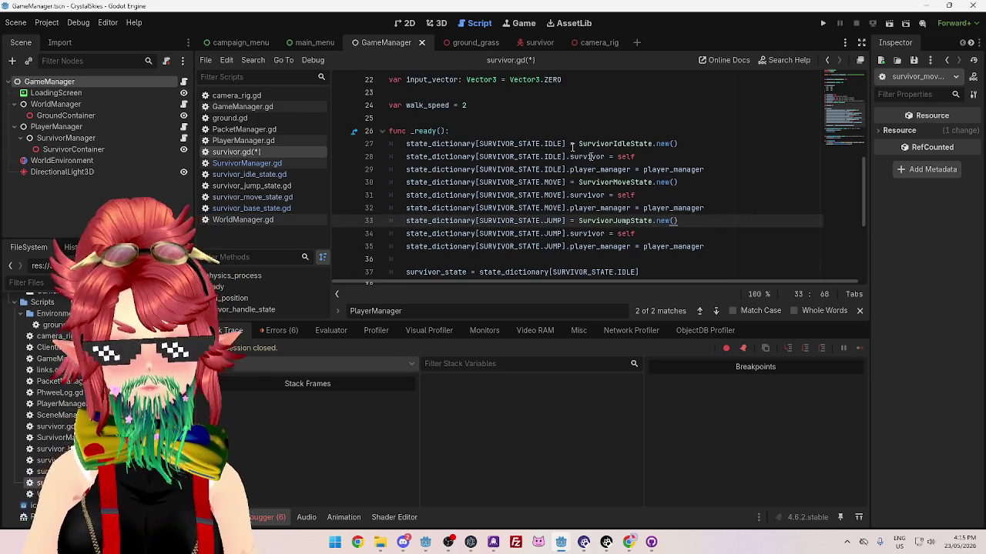
{"action": "key", "text": "ctrl+s"}
{"action": "scroll", "coordinate": [539, 200], "scroll_direction": "down", "scroll_amount": 4}
{"action": "scroll", "coordinate": [523, 189], "scroll_direction": "up", "scroll_amount": 4}
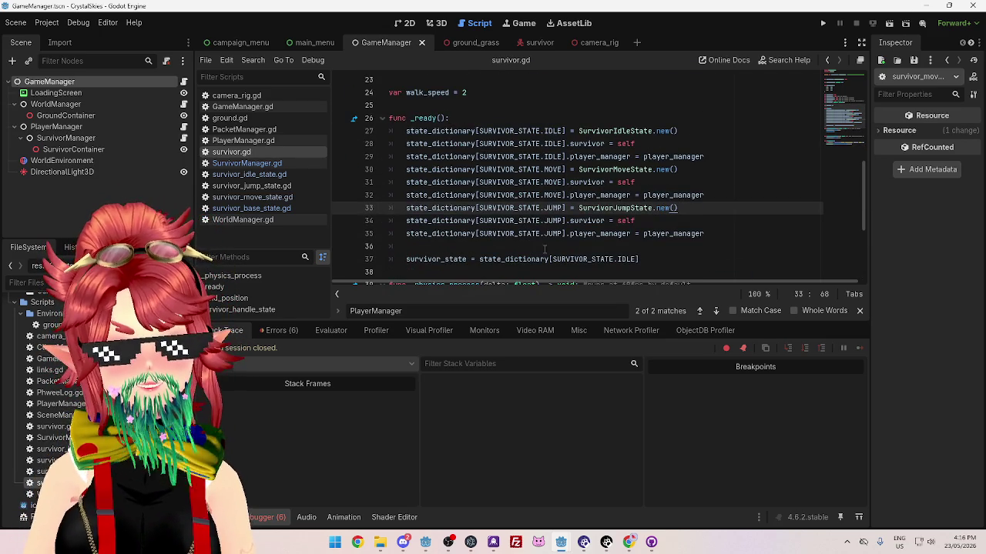
{"action": "left_click", "coordinate": [660, 143]}
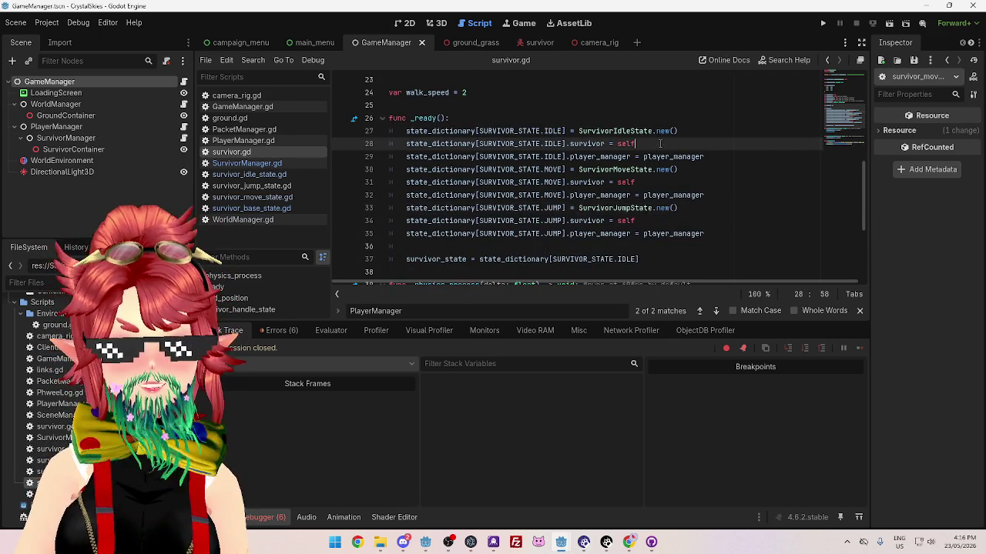
{"action": "left_click_drag", "start_coordinate": [690, 152], "coordinate": [402, 148]}
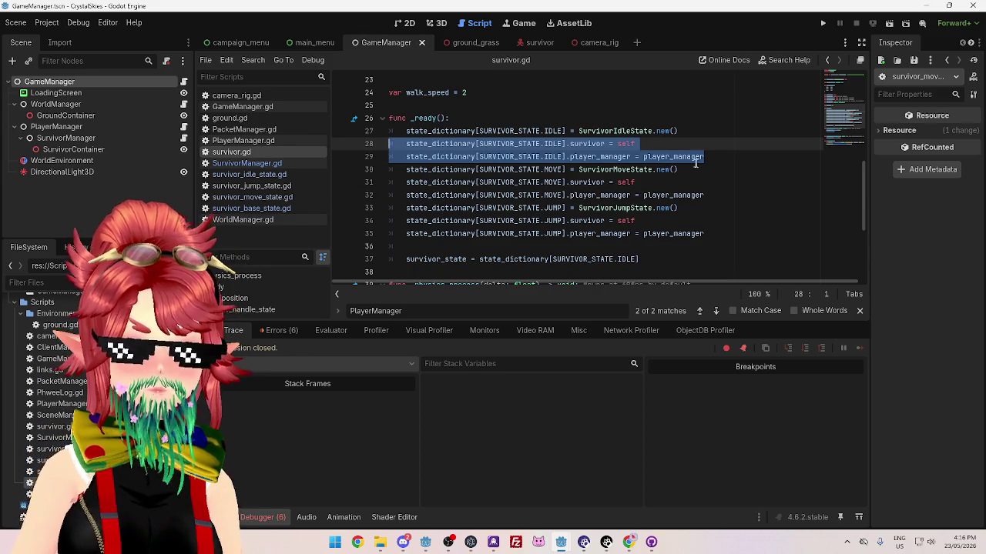
{"action": "left_click", "coordinate": [693, 135]}
{"action": "left_click_drag", "start_coordinate": [714, 155], "coordinate": [394, 140]}
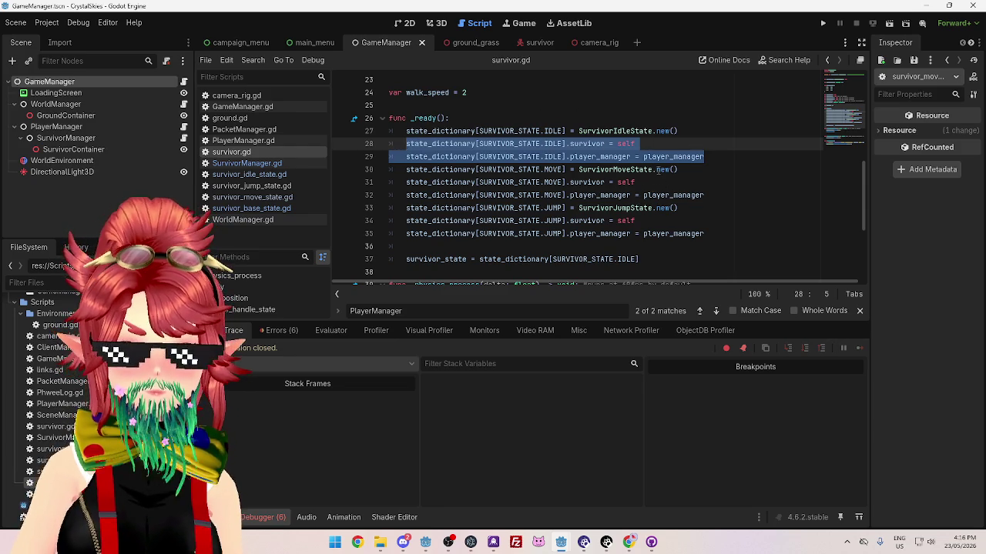
{"action": "left_click", "coordinate": [658, 169]}
{"action": "left_click_drag", "start_coordinate": [678, 130], "coordinate": [566, 131]}
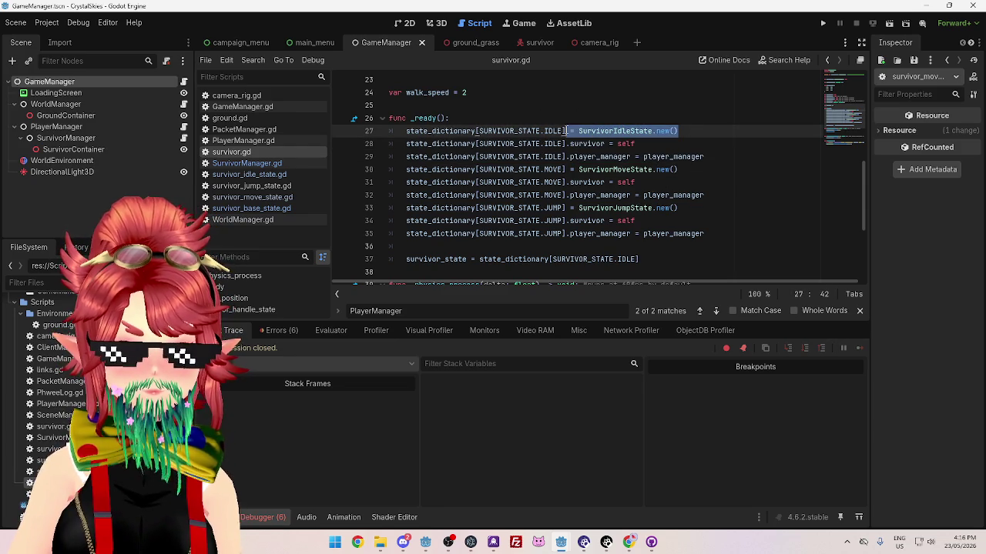
{"action": "left_click", "coordinate": [704, 162]}
{"action": "left_click_drag", "start_coordinate": [686, 169], "coordinate": [519, 173]}
{"action": "left_click", "coordinate": [579, 130]}
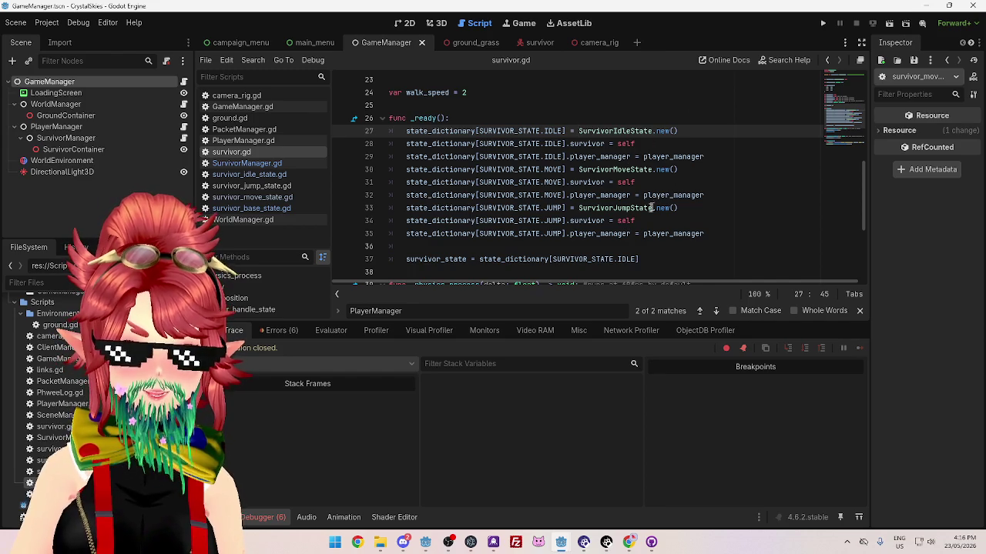
{"action": "left_click_drag", "start_coordinate": [684, 131], "coordinate": [401, 129]}
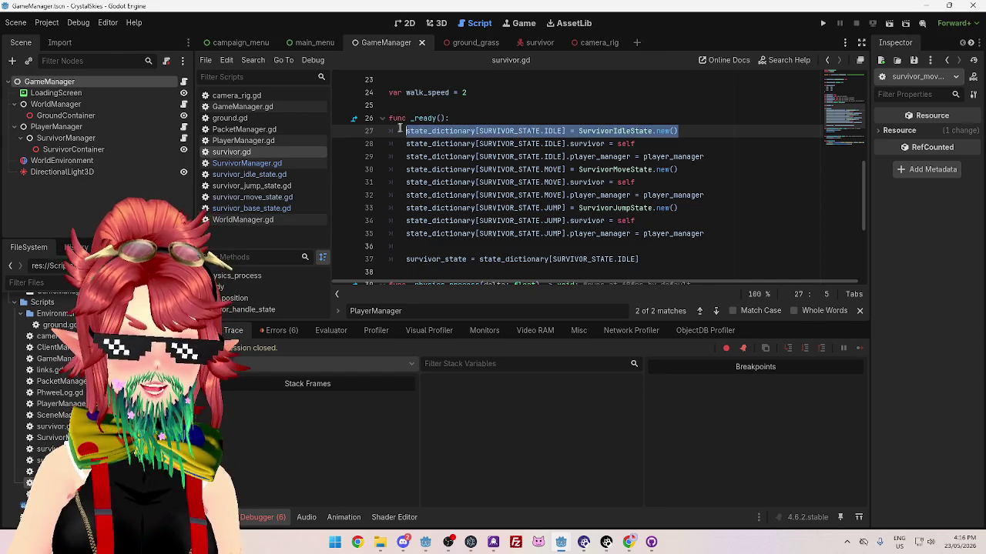
{"action": "left_click_drag", "start_coordinate": [693, 169], "coordinate": [393, 171]}
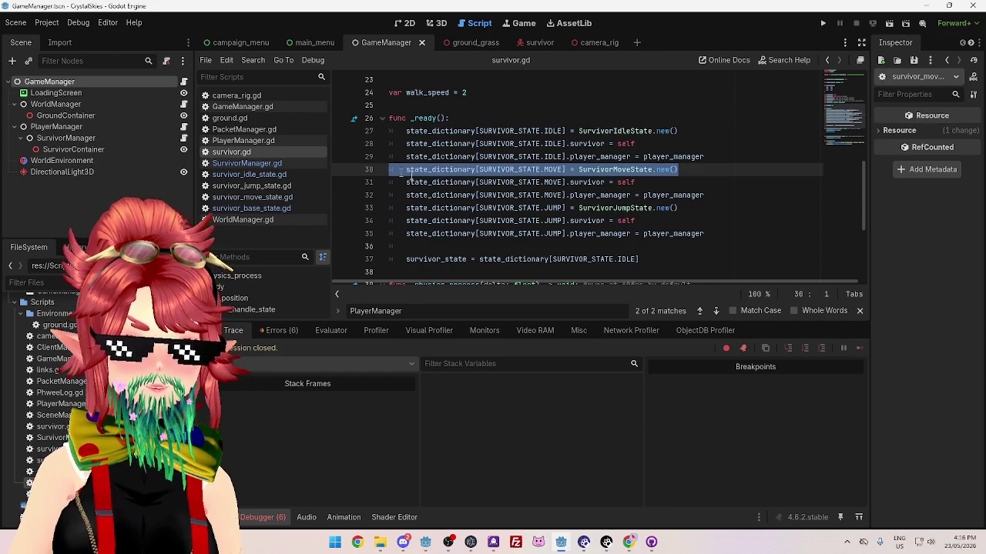
{"action": "left_click_drag", "start_coordinate": [679, 208], "coordinate": [406, 208]}
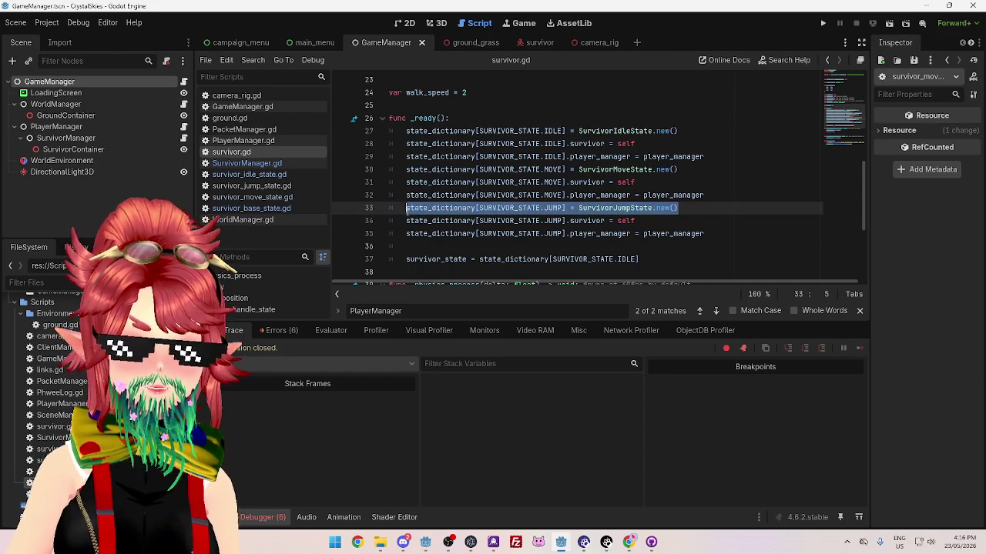
{"action": "left_click", "coordinate": [693, 210]}
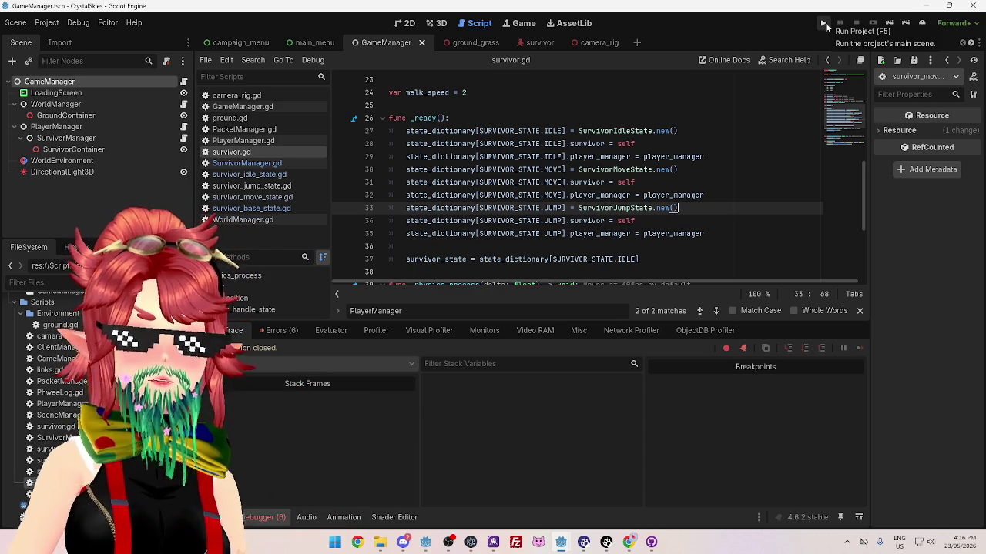
Run the CrystalSkies game and the CrystalSkiesServer project, then return to the game's editor
{"action": "scroll", "coordinate": [610, 256], "scroll_direction": "up", "scroll_amount": 3}
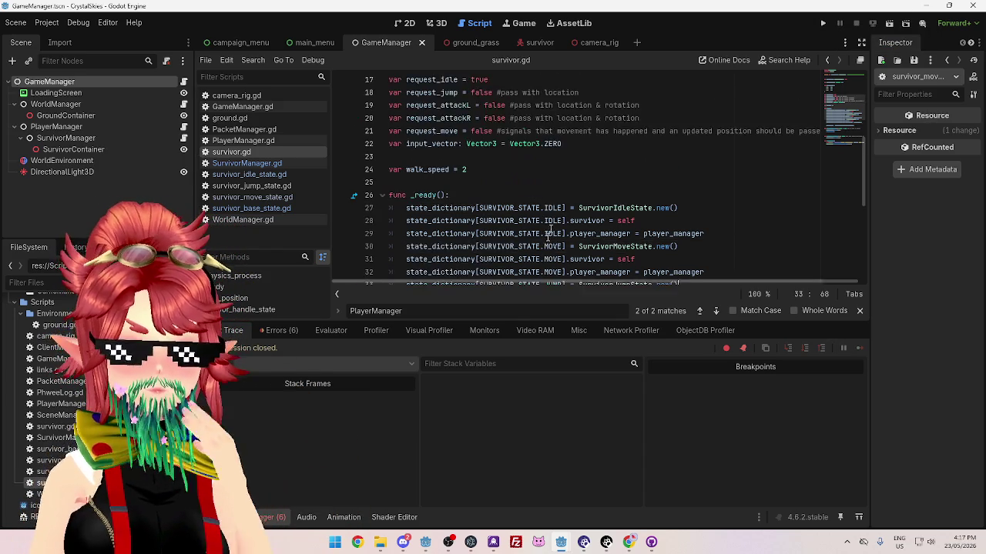
{"action": "scroll", "coordinate": [838, 80], "scroll_direction": "down", "scroll_amount": 3}
{"action": "left_click", "coordinate": [821, 28]}
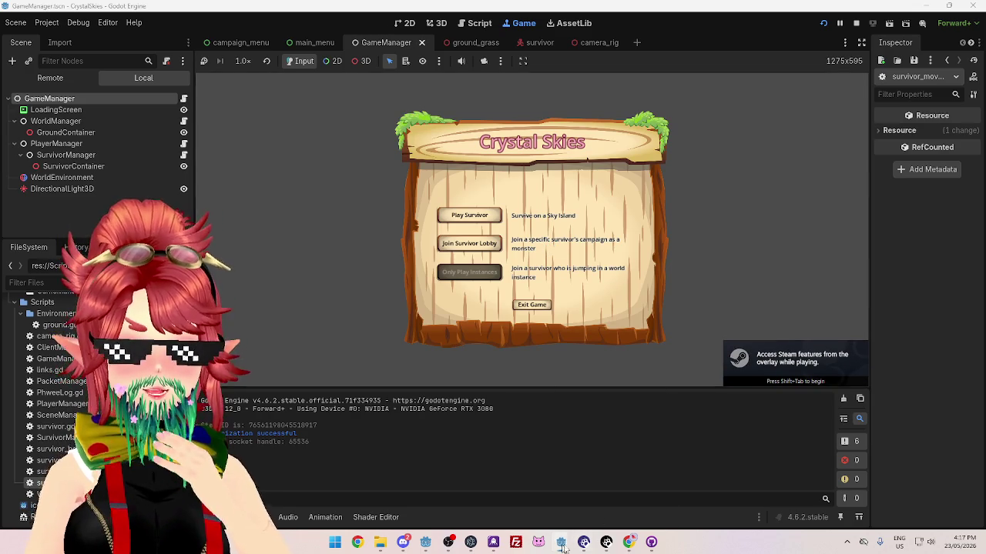
{"action": "left_click", "coordinate": [562, 542]}
{"action": "left_click", "coordinate": [822, 28]}
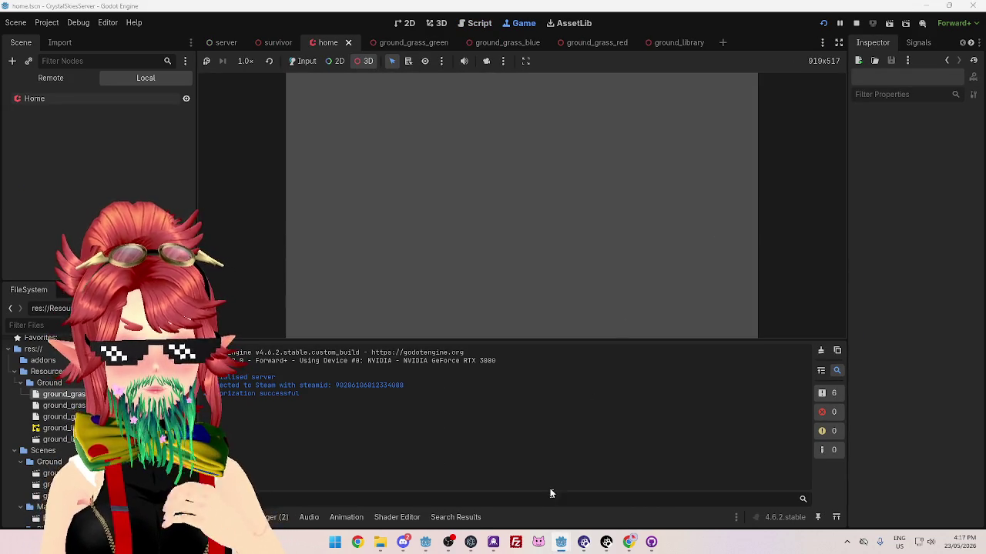
{"action": "key", "text": "alt+Tab"}
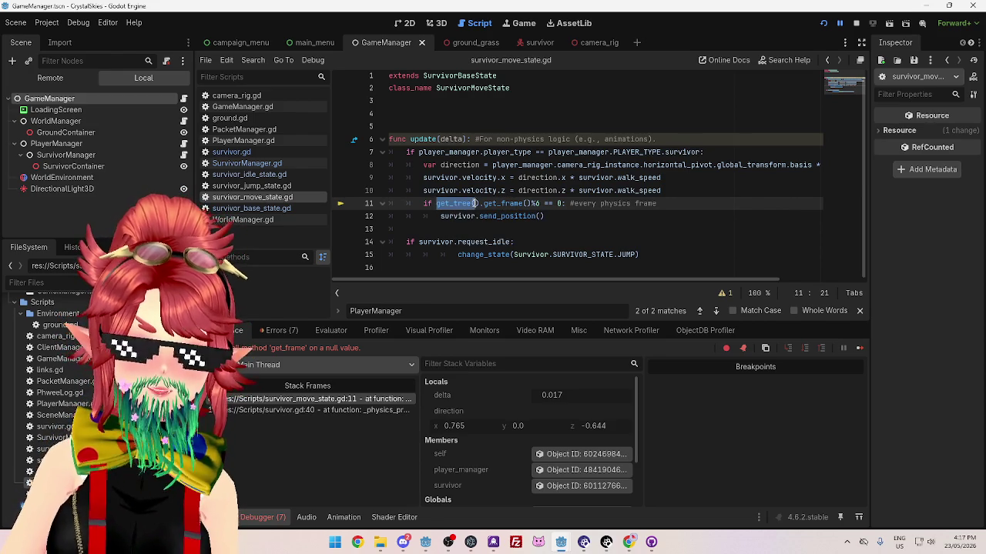
{"action": "mouse_move", "coordinate": [501, 245]}
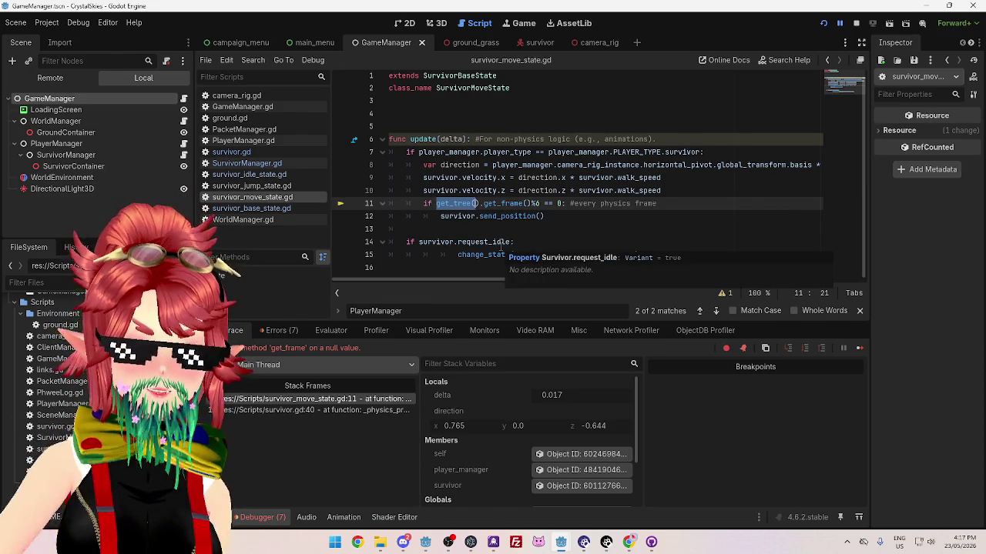
{"action": "left_click", "coordinate": [483, 203]}
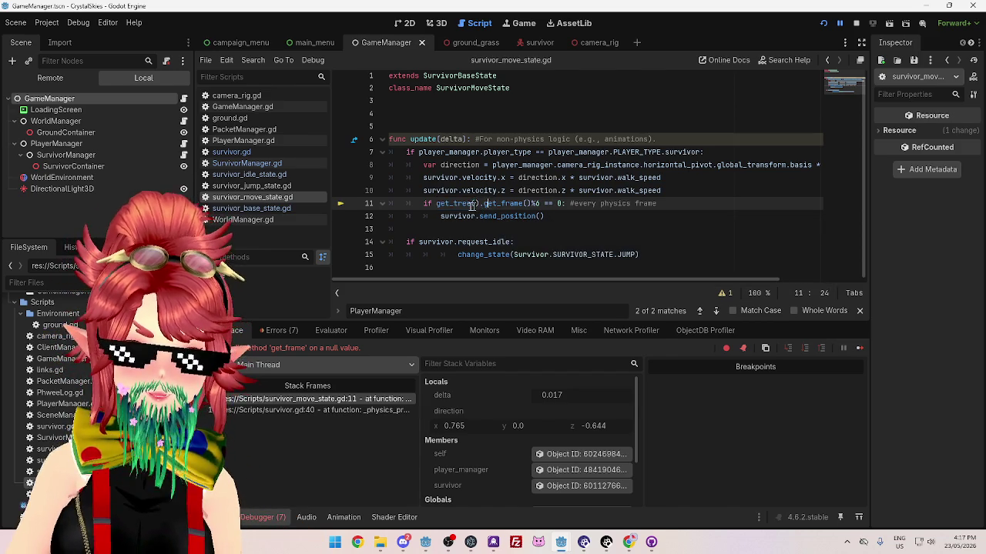
{"action": "mouse_move", "coordinate": [436, 204]}
{"action": "left_mouse_down"}
{"action": "mouse_move", "coordinate": [586, 190]}
{"action": "mouse_move", "coordinate": [479, 204]}
{"action": "left_mouse_up"}
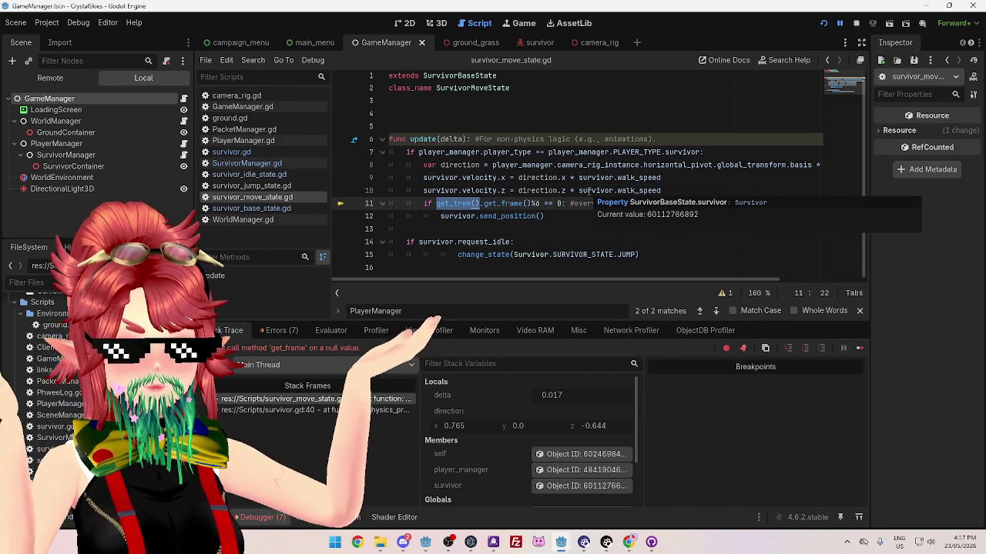
{"action": "left_click", "coordinate": [546, 215]}
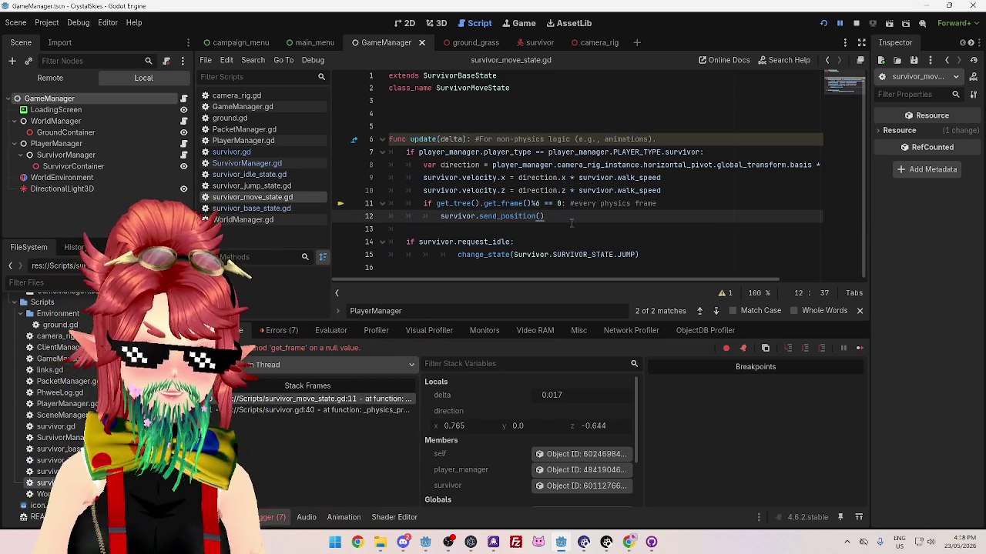
{"action": "mouse_move", "coordinate": [460, 205]}
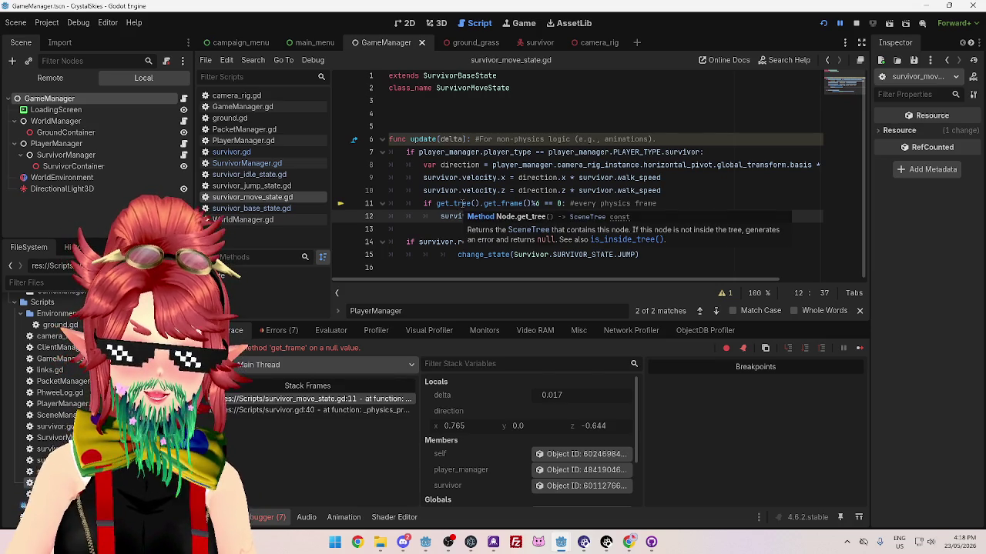
{"action": "mouse_move", "coordinate": [491, 201]}
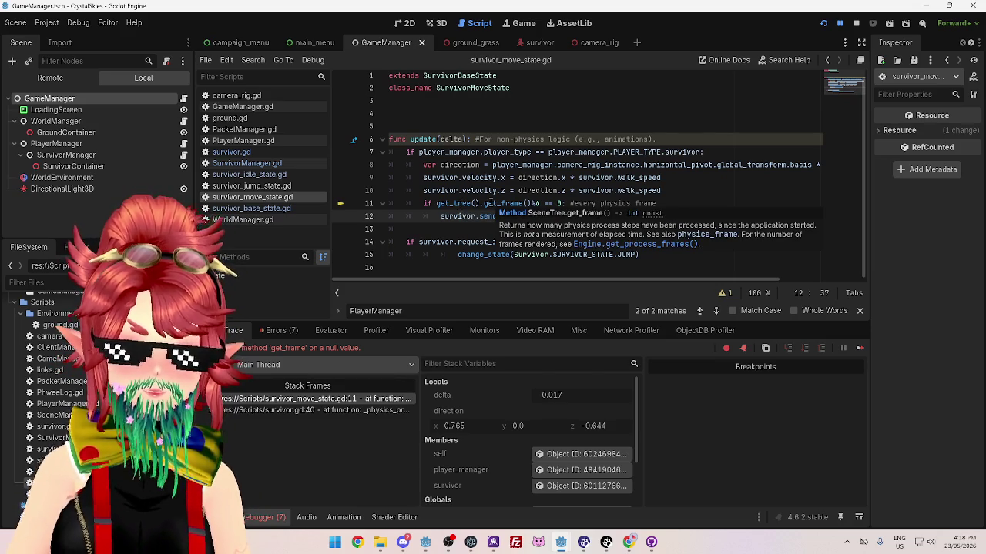
{"action": "left_click", "coordinate": [493, 203], "text": "ctrl"}
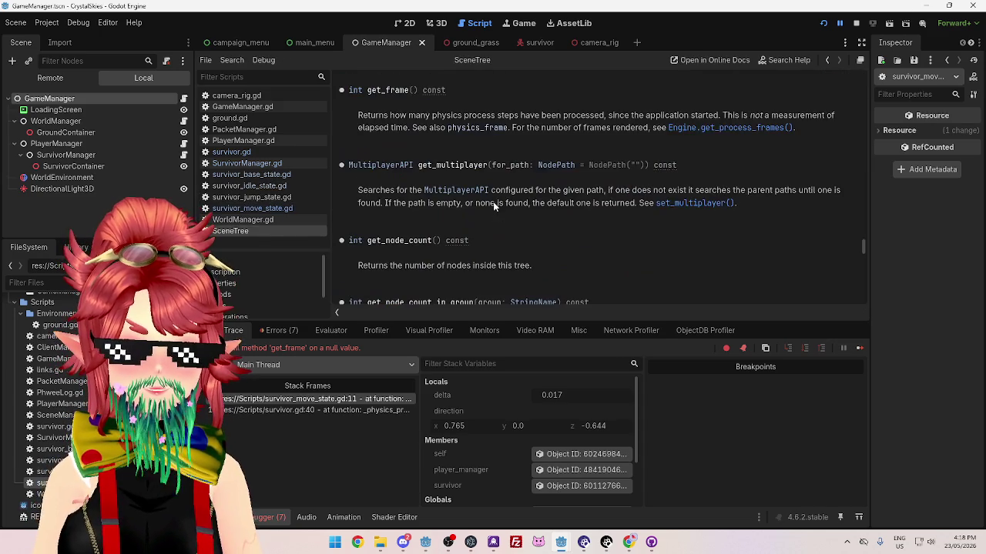
{"action": "scroll", "coordinate": [489, 185], "scroll_direction": "up", "scroll_amount": 3}
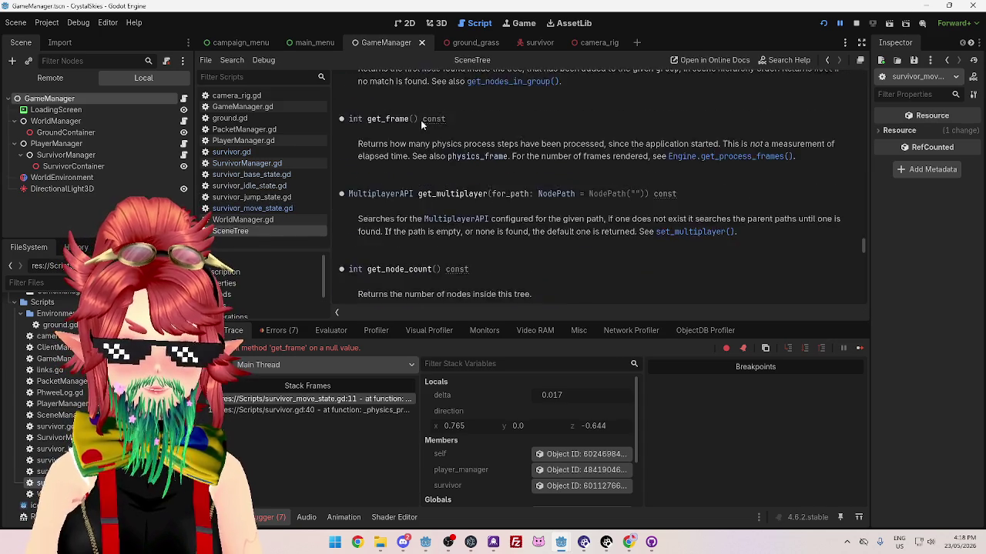
{"action": "left_click", "coordinate": [258, 222]}
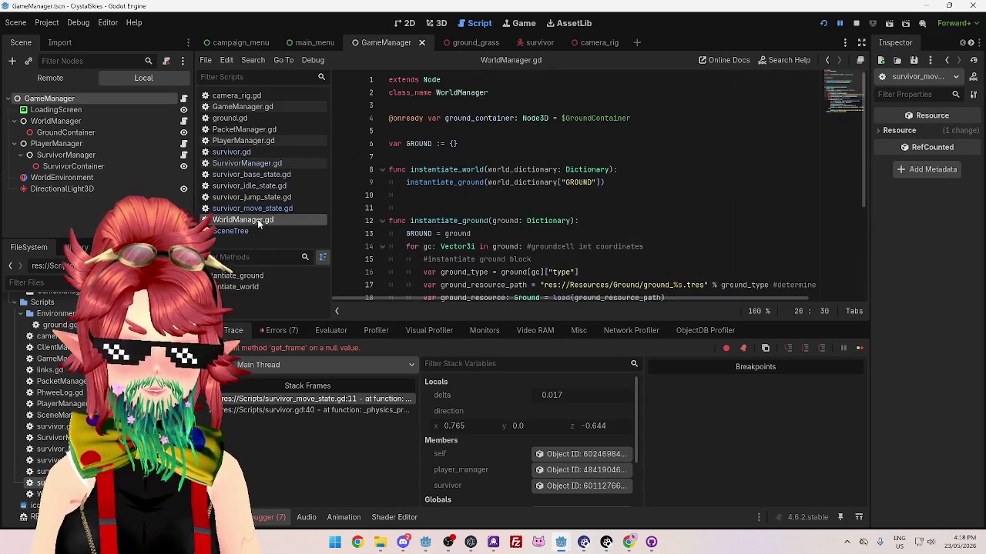
{"action": "scroll", "coordinate": [636, 180], "scroll_direction": "down", "scroll_amount": 4}
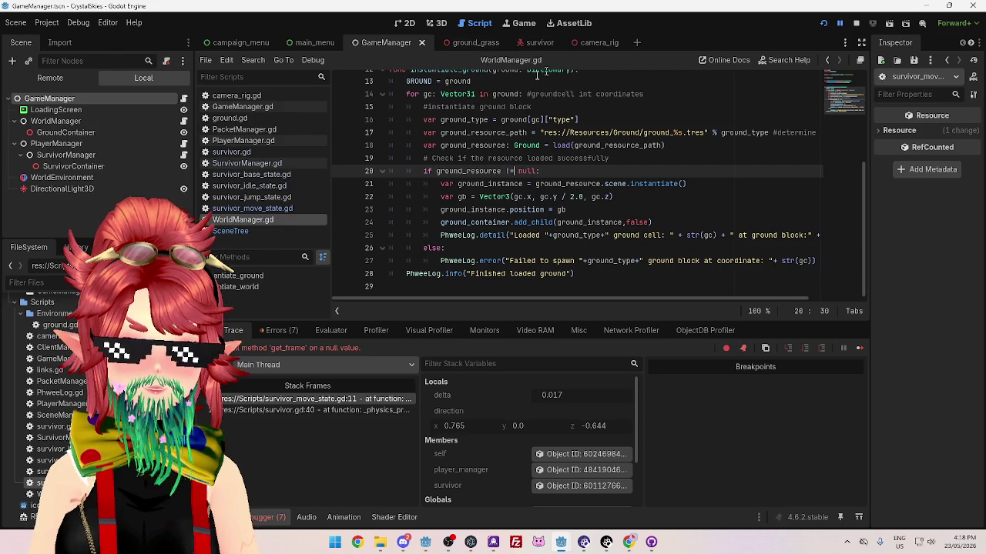
{"action": "left_click", "coordinate": [259, 231]}
{"action": "left_click", "coordinate": [245, 220]}
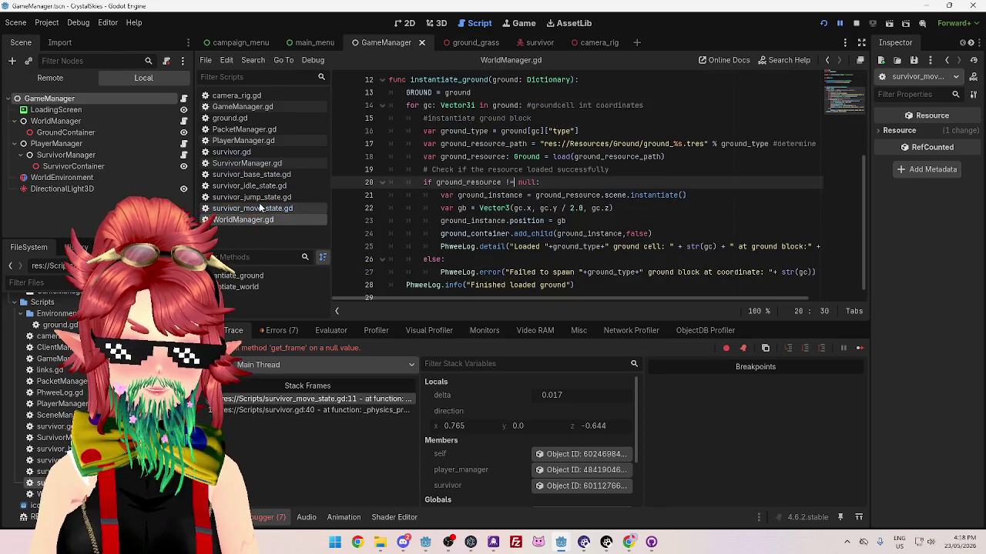
{"action": "left_click", "coordinate": [259, 205]}
{"action": "left_click", "coordinate": [583, 208]}
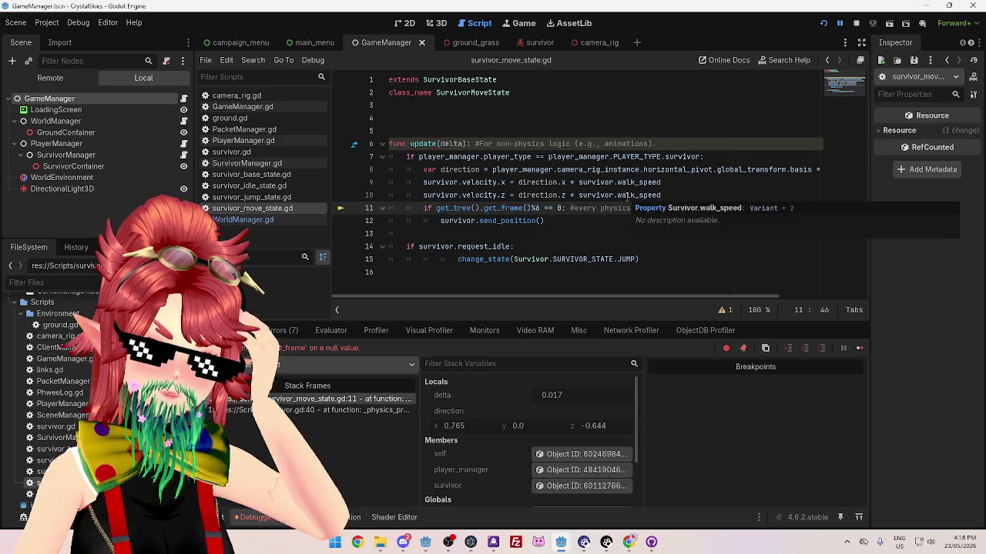
{"action": "left_click", "coordinate": [586, 221]}
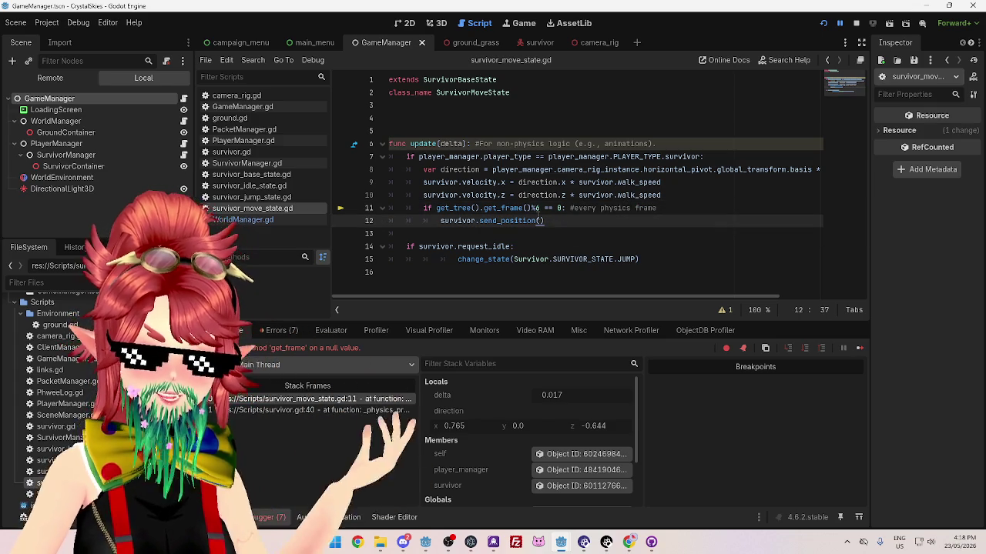
{"action": "left_click_drag", "start_coordinate": [484, 208], "coordinate": [539, 208]}
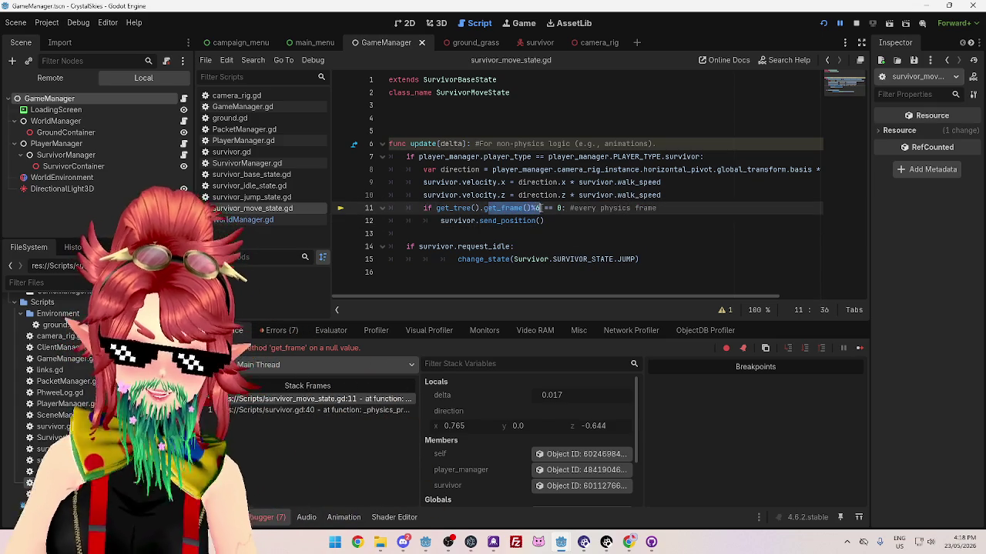
{"action": "left_click_drag", "start_coordinate": [436, 208], "coordinate": [479, 208]}
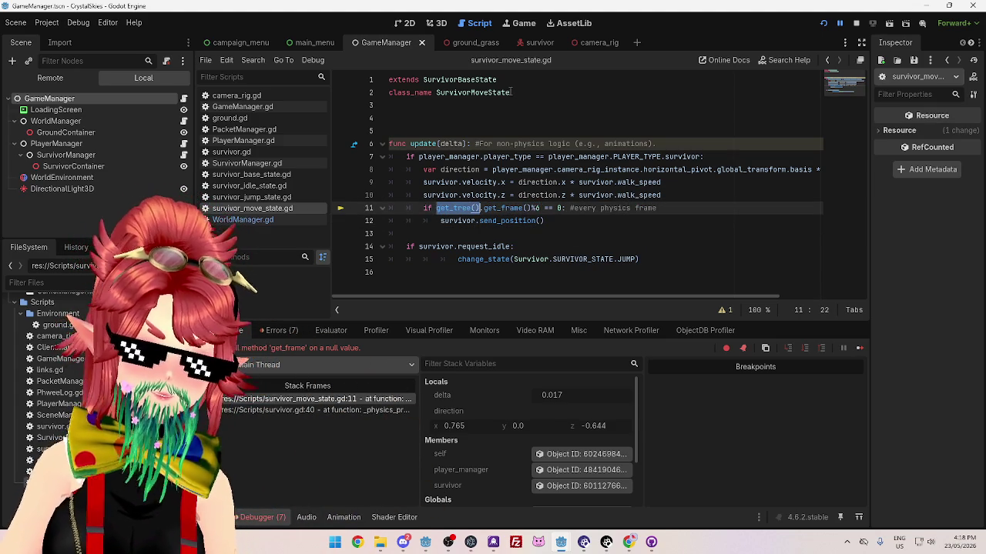
{"action": "left_click", "coordinate": [497, 118]}
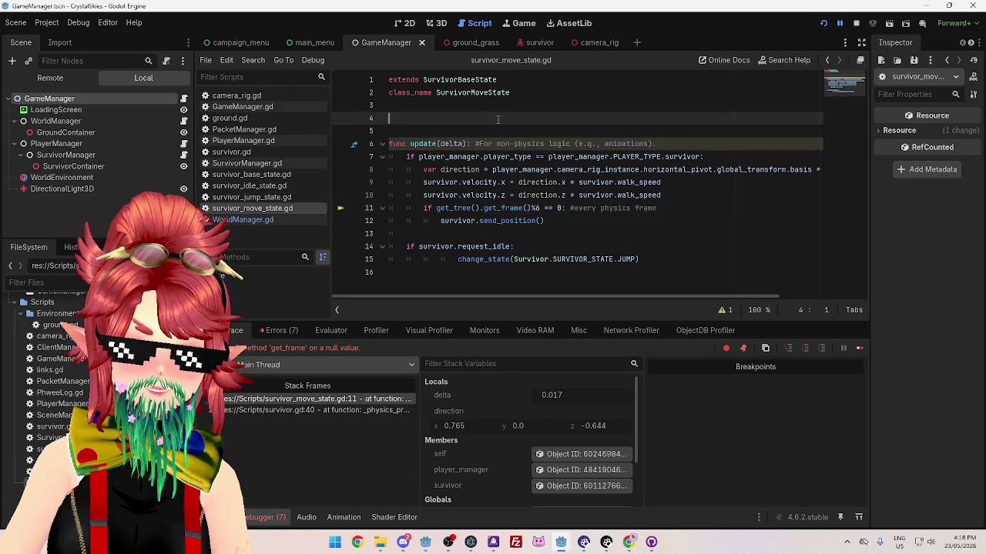
Tidy the blank lines around class_name and update() in survivor_move_state.gd, saving along the way
{"action": "key", "text": "BackSpace"}
{"action": "key", "text": "BackSpace"}
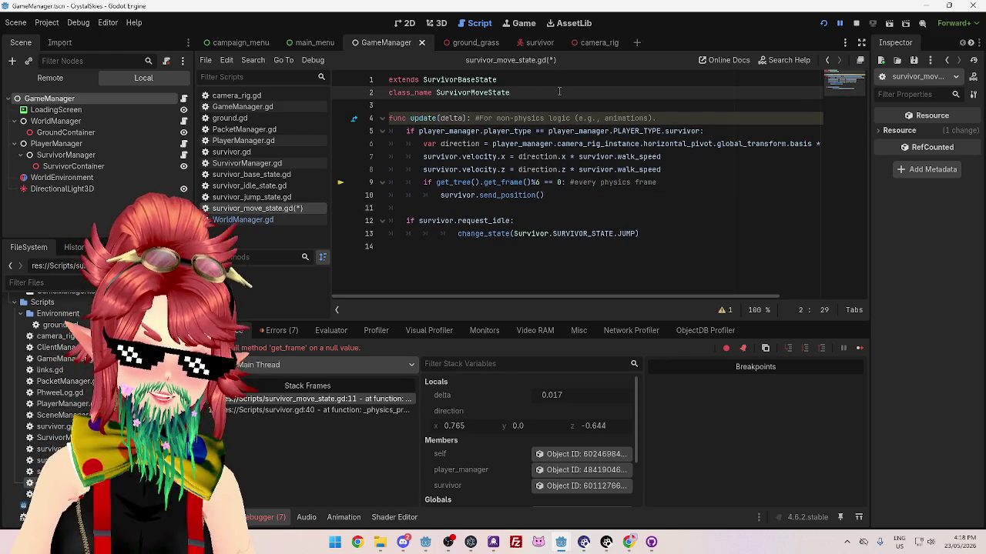
{"action": "key", "text": "Return"}
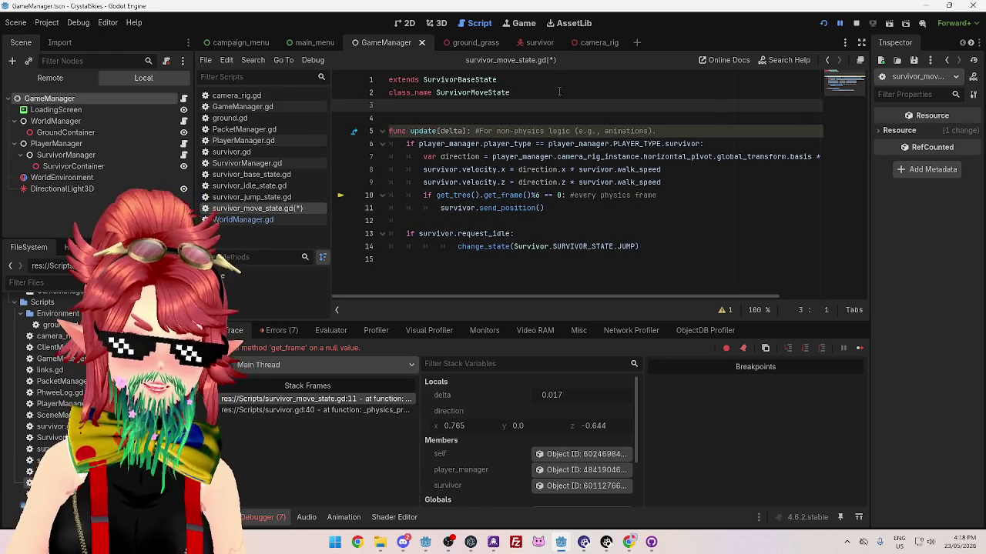
{"action": "key", "text": "ctrl+s"}
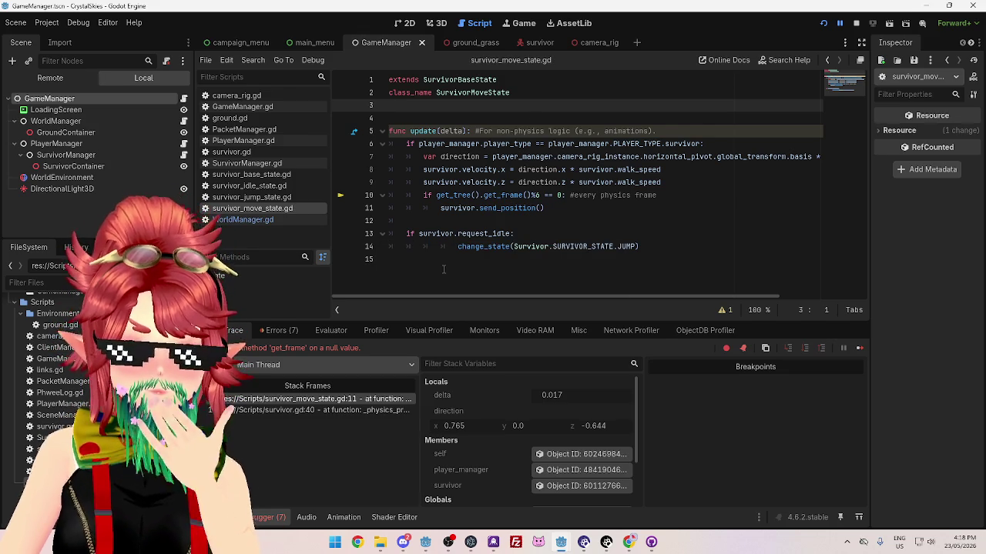
{"action": "left_click", "coordinate": [278, 221]}
{"action": "left_click", "coordinate": [279, 210]}
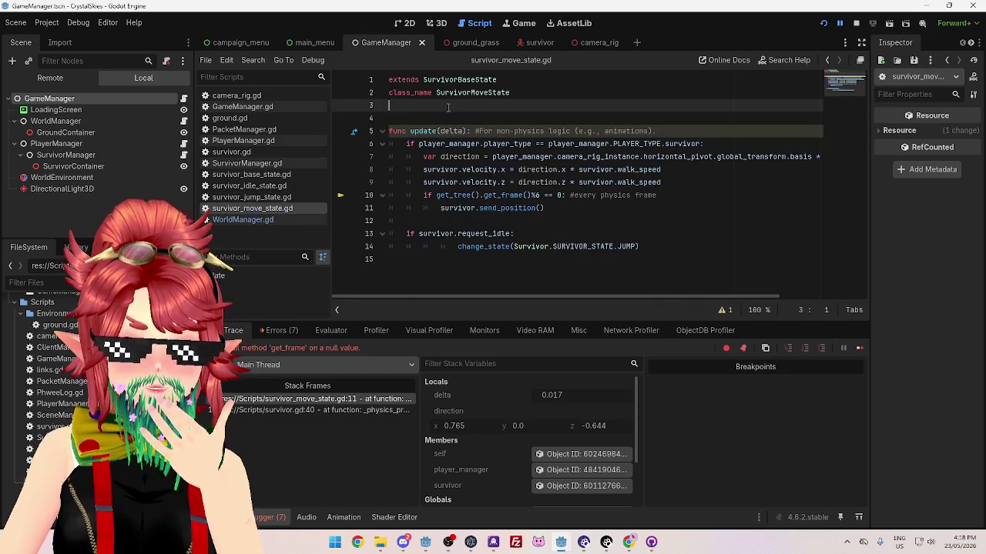
{"action": "key", "text": "Delete"}
Glance at WorldManager.gd, then bring up survivor_jump_state.gd
{"action": "left_click", "coordinate": [562, 194]}
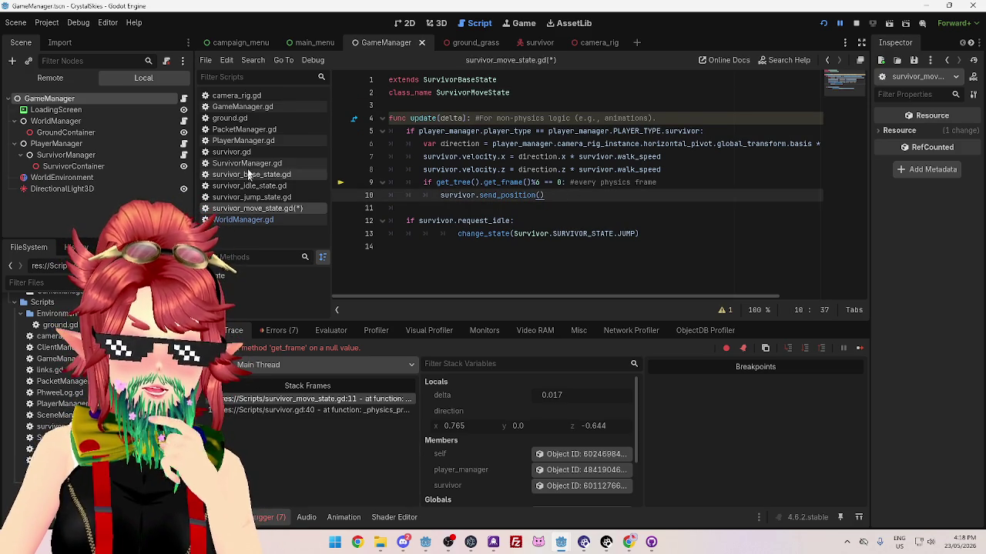
{"action": "left_click", "coordinate": [261, 220]}
{"action": "left_click", "coordinate": [262, 208]}
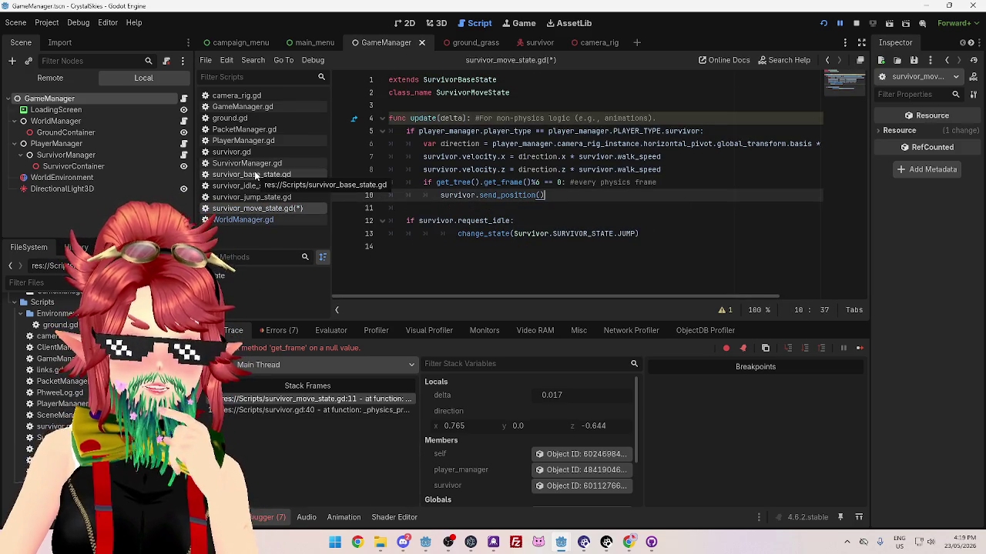
{"action": "left_click", "coordinate": [259, 219]}
{"action": "left_click", "coordinate": [259, 208]}
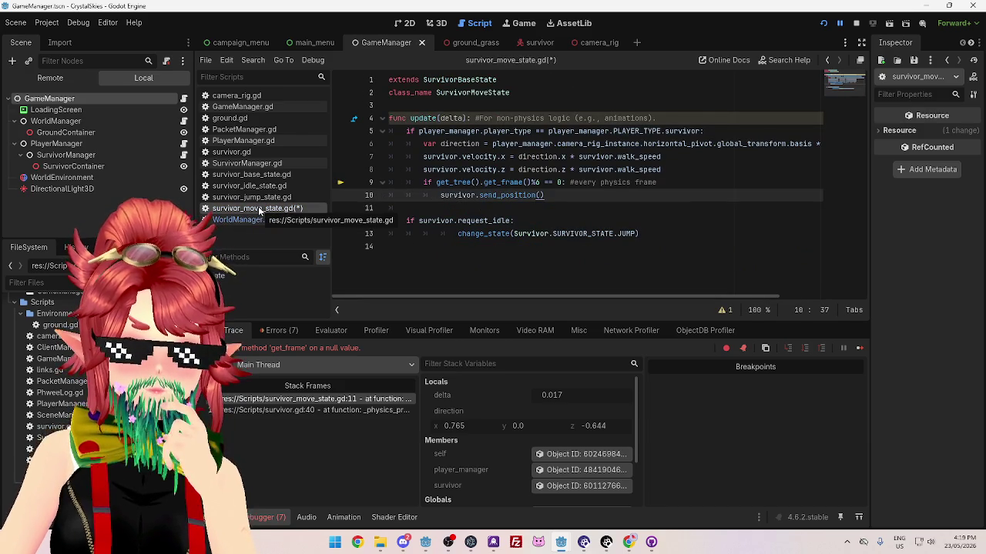
{"action": "left_click", "coordinate": [259, 197]}
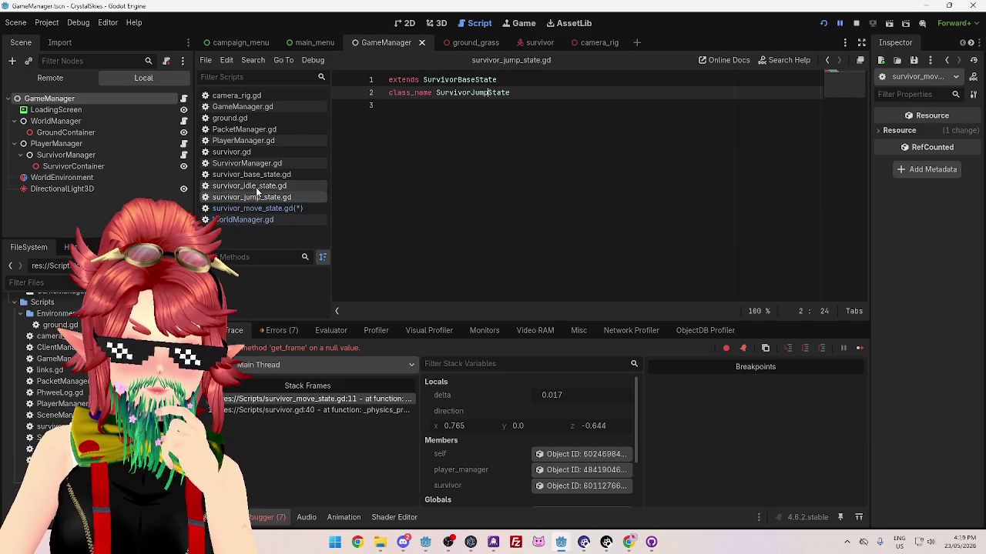
Browse the idle, base, SurvivorManager and jump scripts, ending back on survivor_move_state.gd
{"action": "left_click", "coordinate": [257, 187]}
{"action": "left_click", "coordinate": [256, 175]}
{"action": "left_click", "coordinate": [256, 164]}
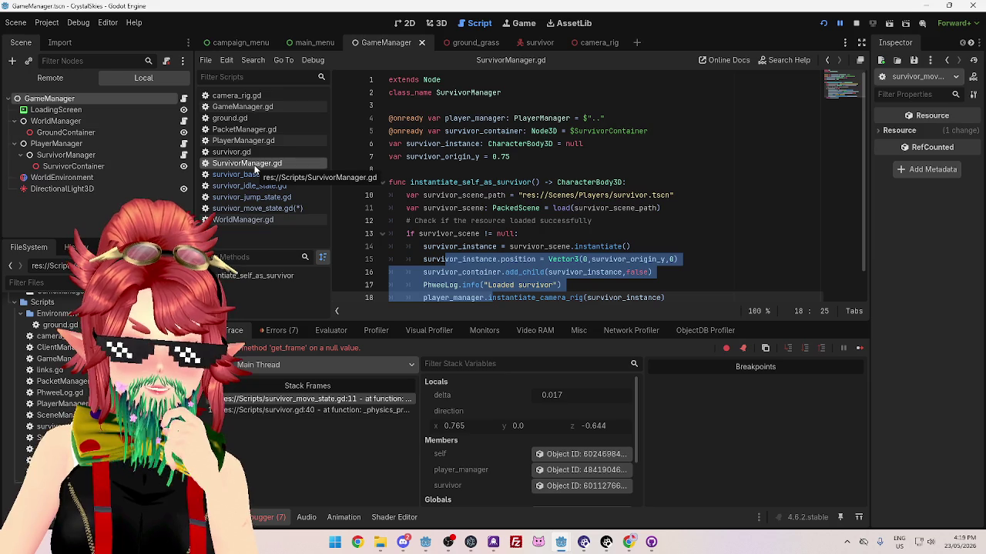
{"action": "scroll", "coordinate": [581, 259], "scroll_direction": "down", "scroll_amount": 1}
{"action": "scroll", "coordinate": [582, 259], "scroll_direction": "up", "scroll_amount": 1}
{"action": "left_click", "coordinate": [282, 182]}
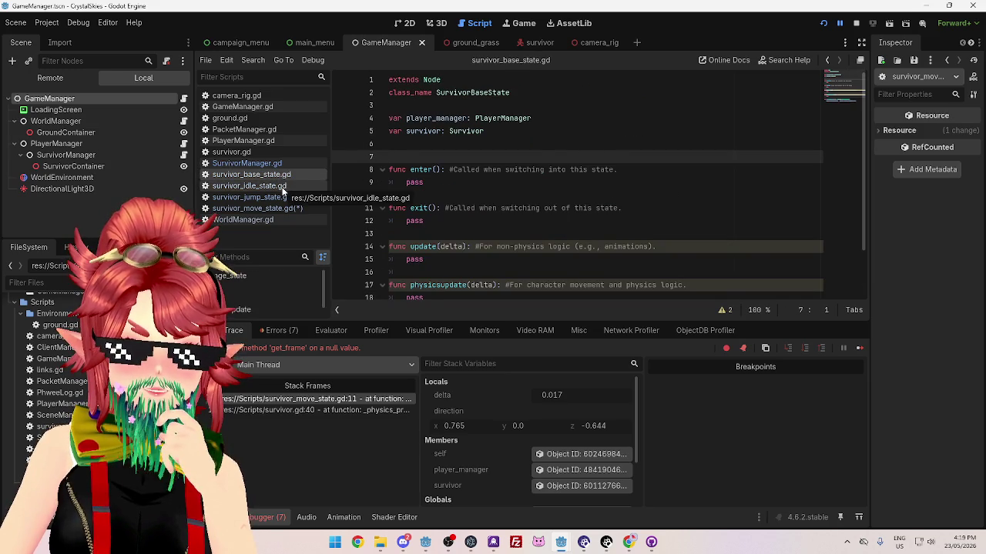
{"action": "left_click", "coordinate": [283, 188]}
{"action": "left_click", "coordinate": [281, 198]}
{"action": "left_click", "coordinate": [281, 209]}
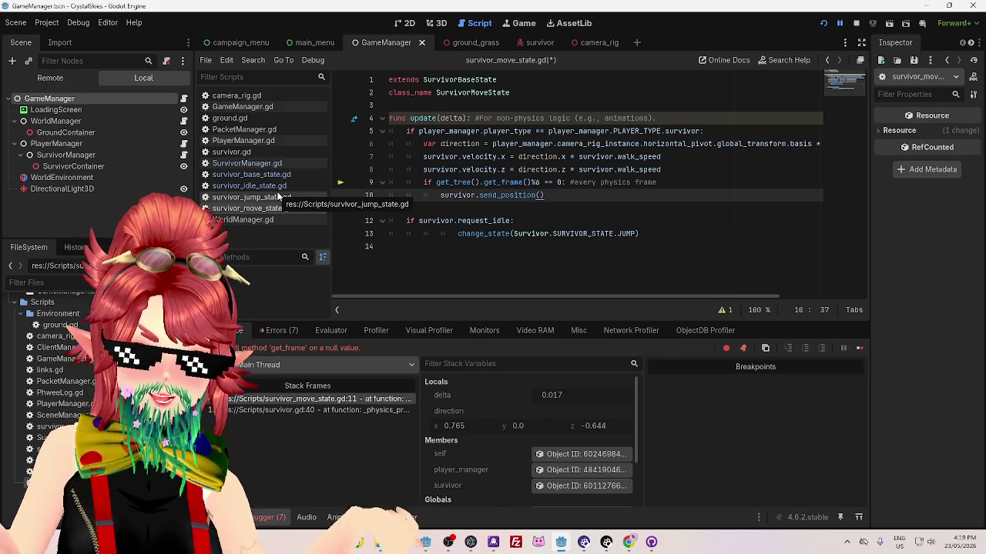
Select the get_tree() call on line 9 of survivor_move_state.gd and compare with survivor_jump_state.gd
{"action": "left_click", "coordinate": [246, 208]}
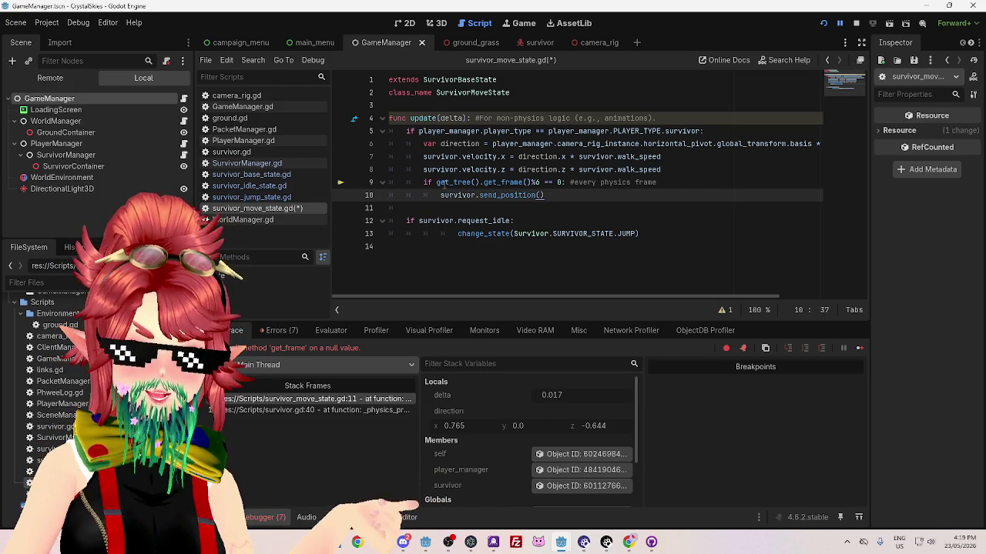
{"action": "left_click_drag", "start_coordinate": [436, 182], "coordinate": [480, 182]}
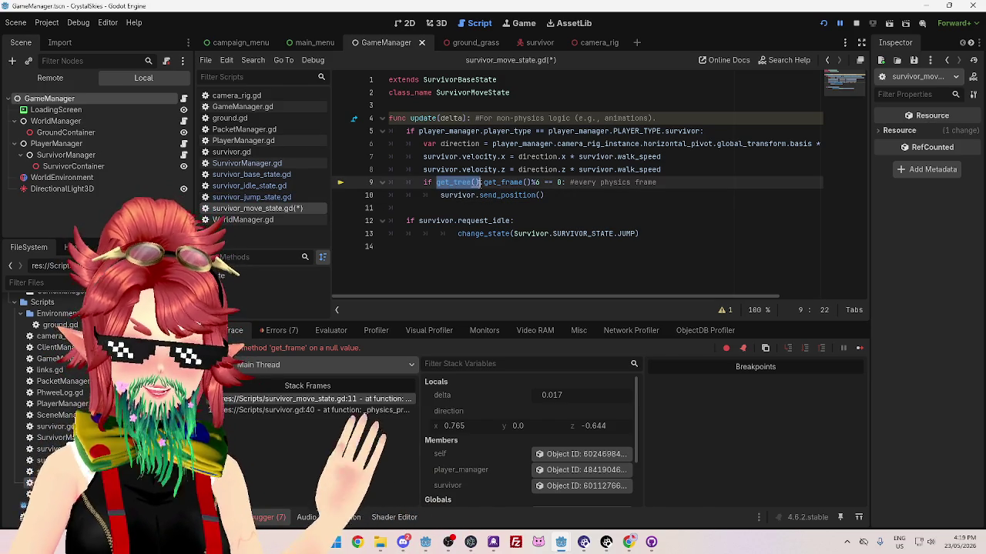
{"action": "left_click", "coordinate": [251, 197]}
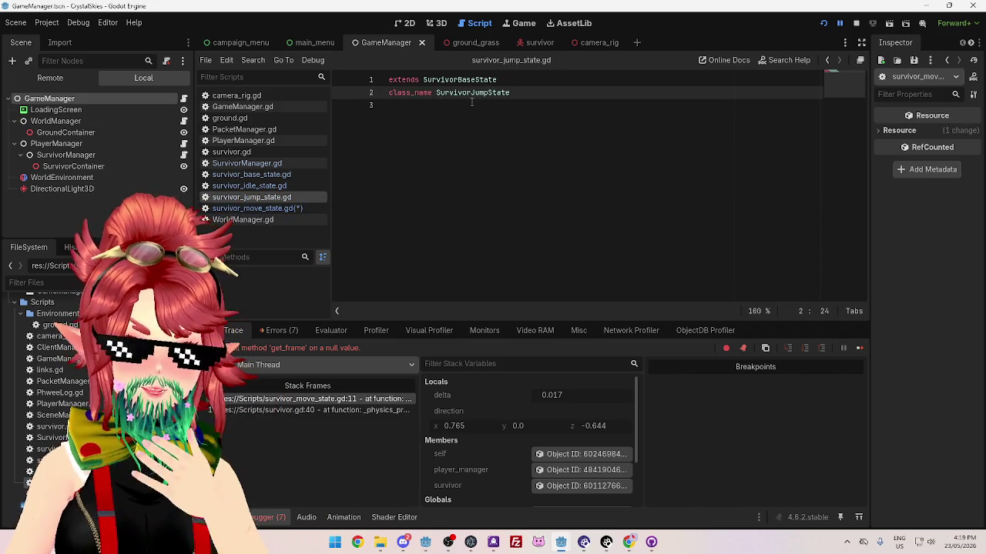
{"action": "left_click", "coordinate": [272, 208]}
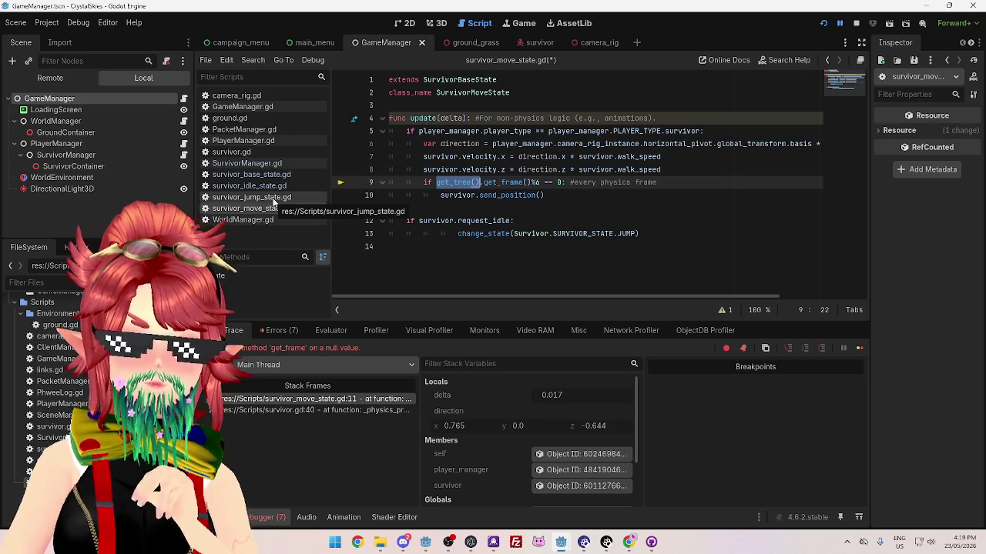
Open survivor_base_state.gd via the jump and idle scripts, then stop the running game with F8
{"action": "left_click", "coordinate": [274, 198]}
{"action": "left_click", "coordinate": [258, 185]}
{"action": "left_click", "coordinate": [281, 175]}
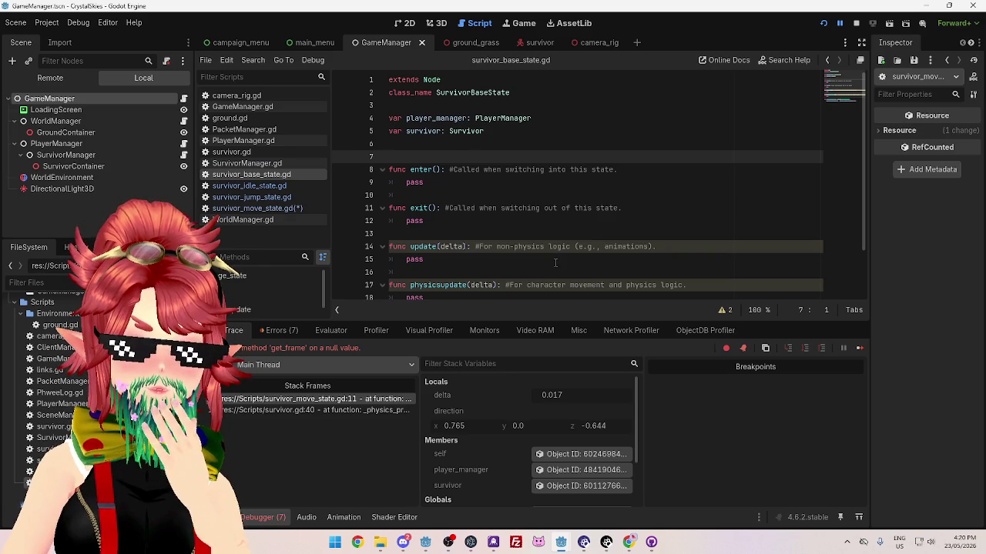
{"action": "left_click", "coordinate": [539, 227]}
{"action": "left_click", "coordinate": [530, 186]}
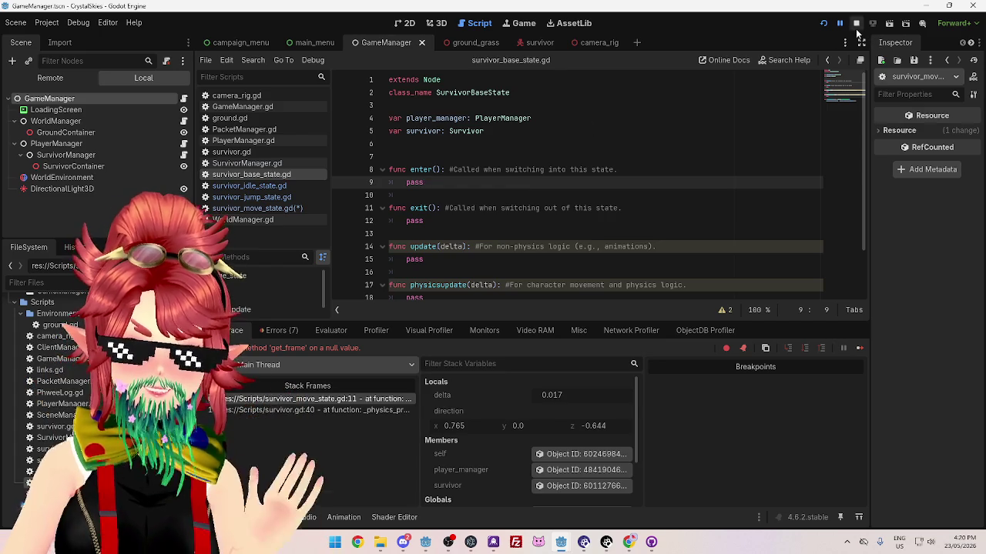
{"action": "key", "text": "F8"}
Stop the CrystalSkiesServer game, view NewCampaign.gd, then return to the CrystalSkies editor window
{"action": "mouse_move", "coordinate": [540, 531]}
{"action": "left_click", "coordinate": [616, 505]}
{"action": "left_click", "coordinate": [843, 23]}
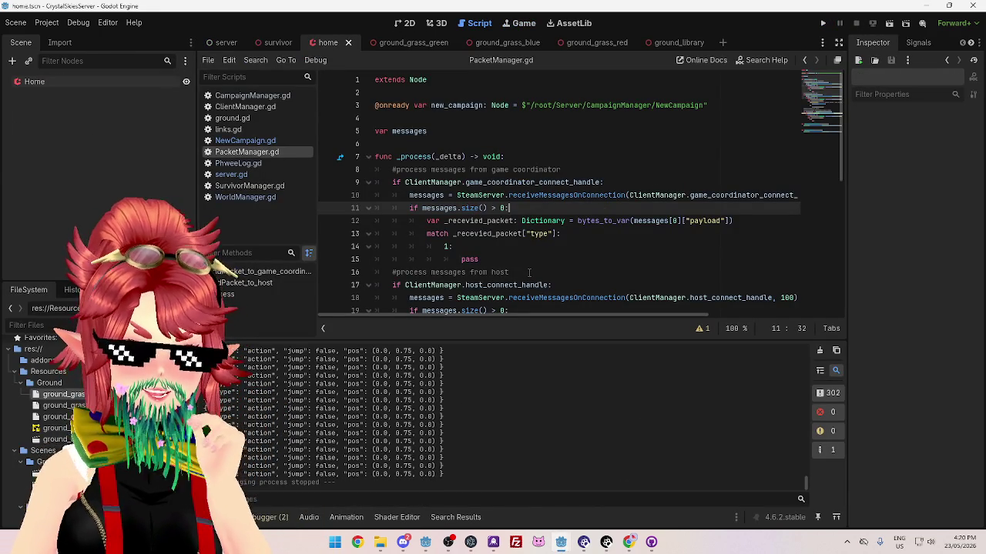
{"action": "left_click", "coordinate": [257, 142]}
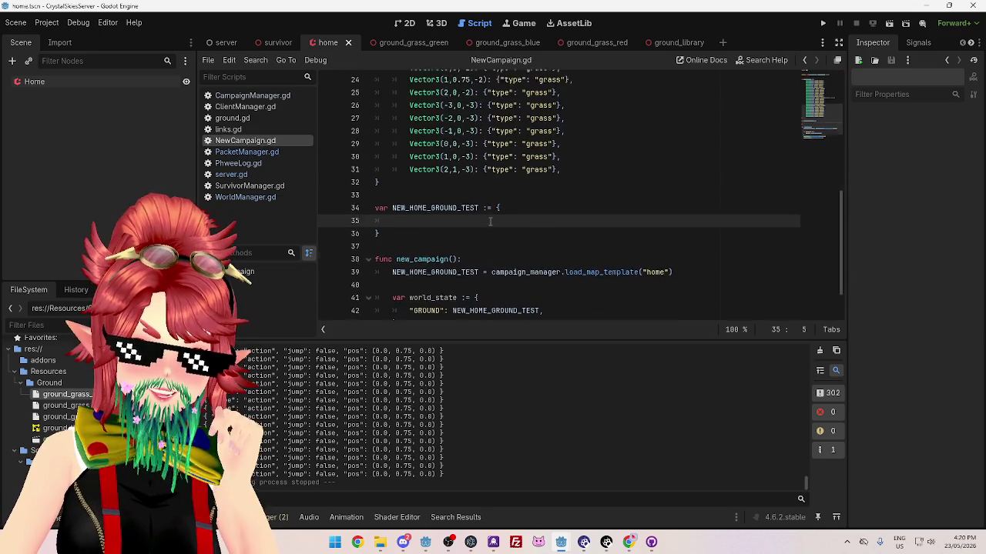
{"action": "scroll", "coordinate": [491, 225], "scroll_direction": "up", "scroll_amount": 8}
{"action": "scroll", "coordinate": [491, 225], "scroll_direction": "up", "scroll_amount": 2}
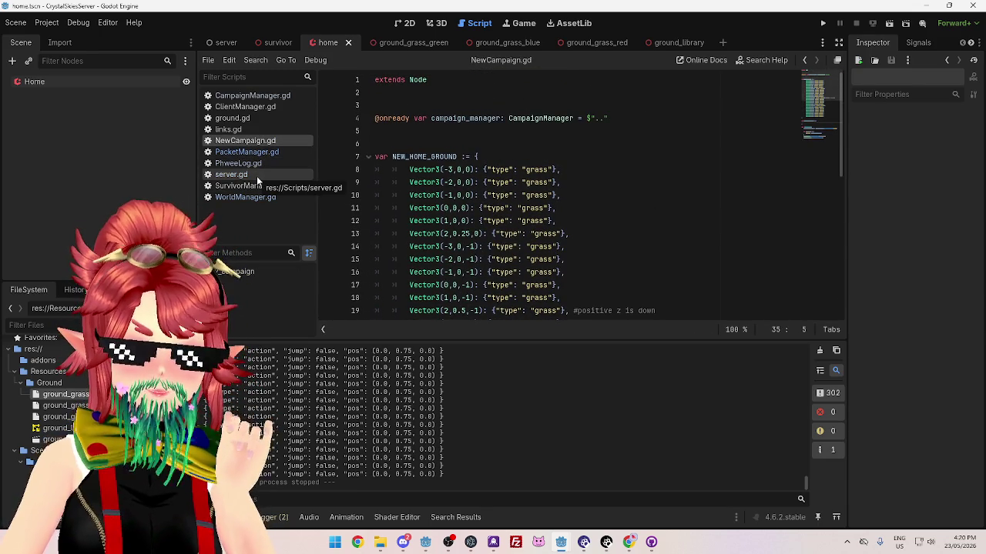
{"action": "mouse_move", "coordinate": [561, 539]}
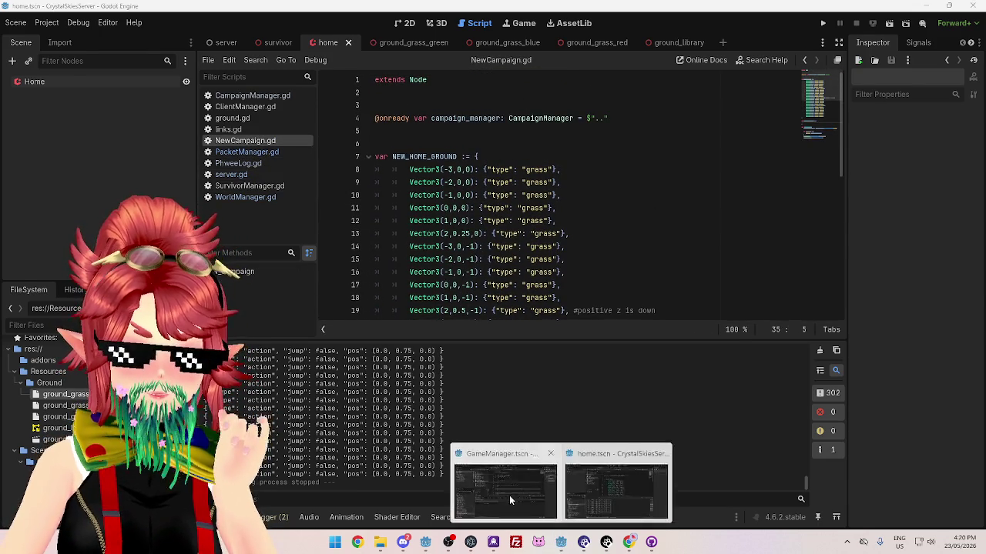
{"action": "left_click", "coordinate": [618, 493]}
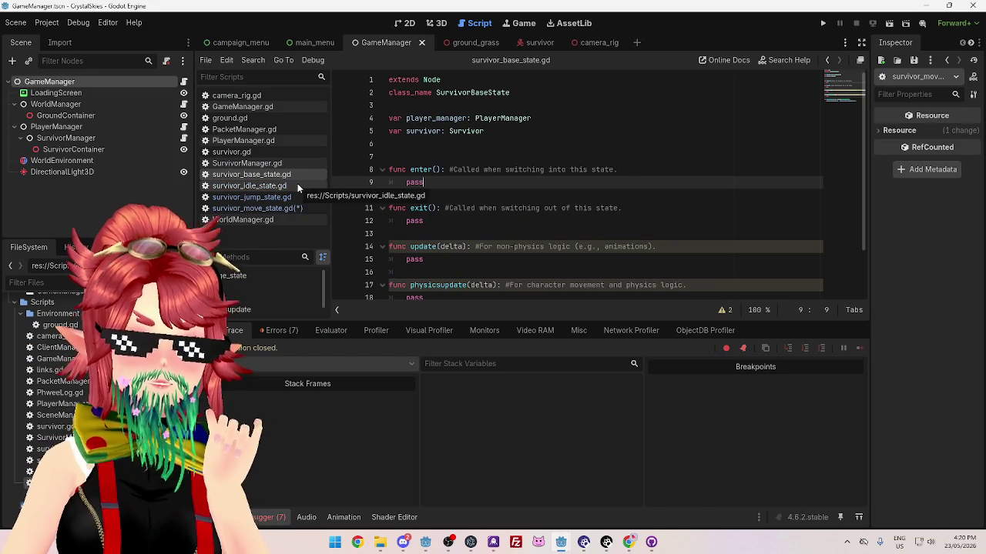
Open survivor_move_state.gd and highlight the velocity.z line and lines 5–7 of update() to inspect them
{"action": "left_click", "coordinate": [293, 208]}
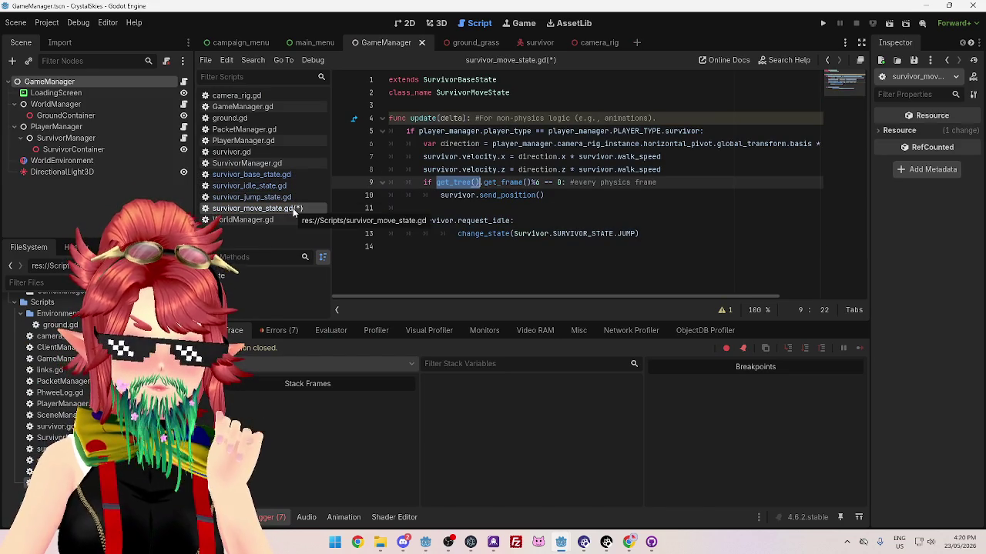
{"action": "left_click", "coordinate": [520, 168]}
{"action": "left_click", "coordinate": [575, 157]}
{"action": "left_click", "coordinate": [699, 168]}
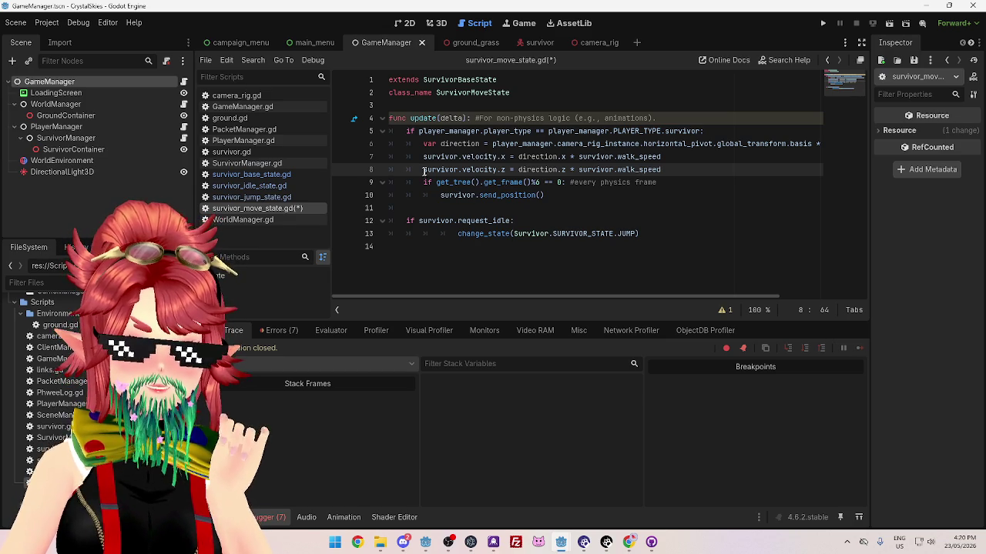
{"action": "mouse_move", "coordinate": [444, 156]}
{"action": "left_mouse_down"}
{"action": "mouse_move", "coordinate": [616, 157]}
{"action": "mouse_move", "coordinate": [661, 170]}
{"action": "mouse_move", "coordinate": [485, 170]}
{"action": "left_mouse_up"}
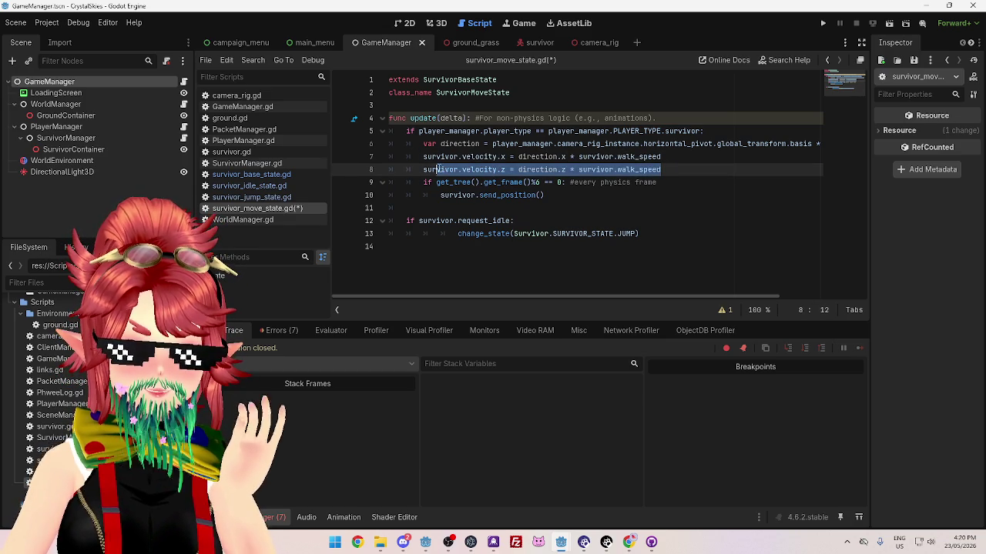
{"action": "left_click", "coordinate": [679, 156]}
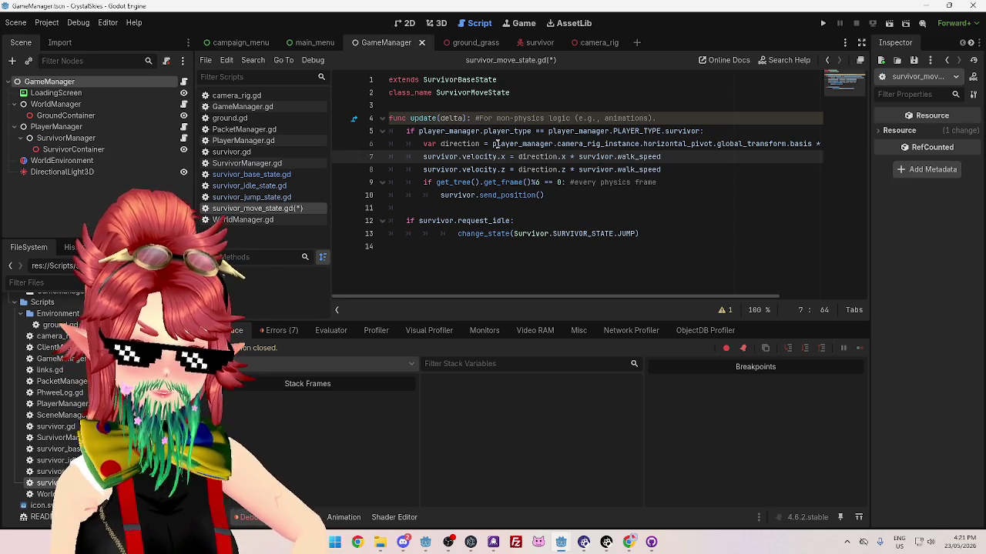
{"action": "left_click_drag", "start_coordinate": [497, 131], "coordinate": [519, 152]}
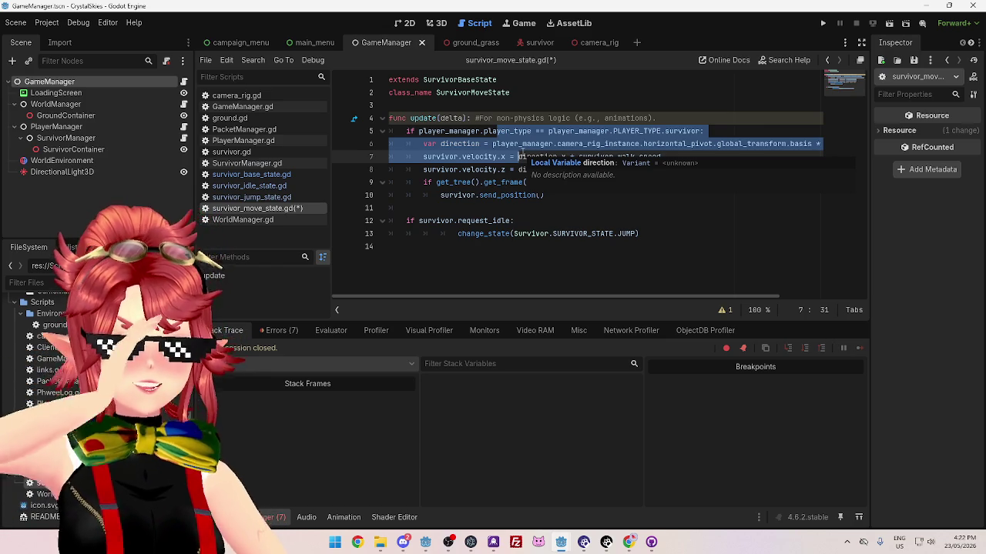
{"action": "left_click", "coordinate": [612, 220]}
{"action": "left_click", "coordinate": [604, 195]}
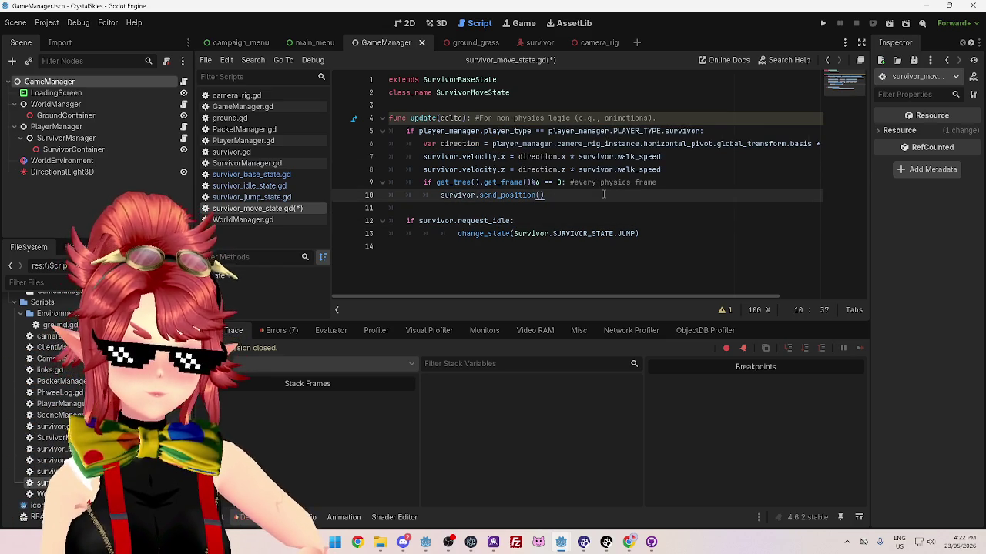
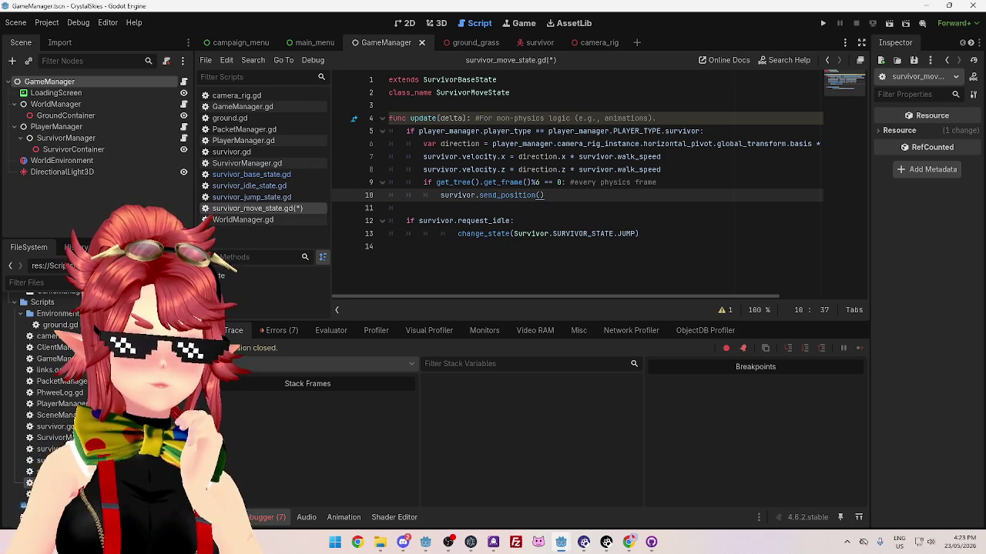
Save survivor_move_state.gd, which sets velocity x and z from direction times walk_speed
{"action": "left_click", "coordinate": [708, 182]}
{"action": "left_click", "coordinate": [692, 169]}
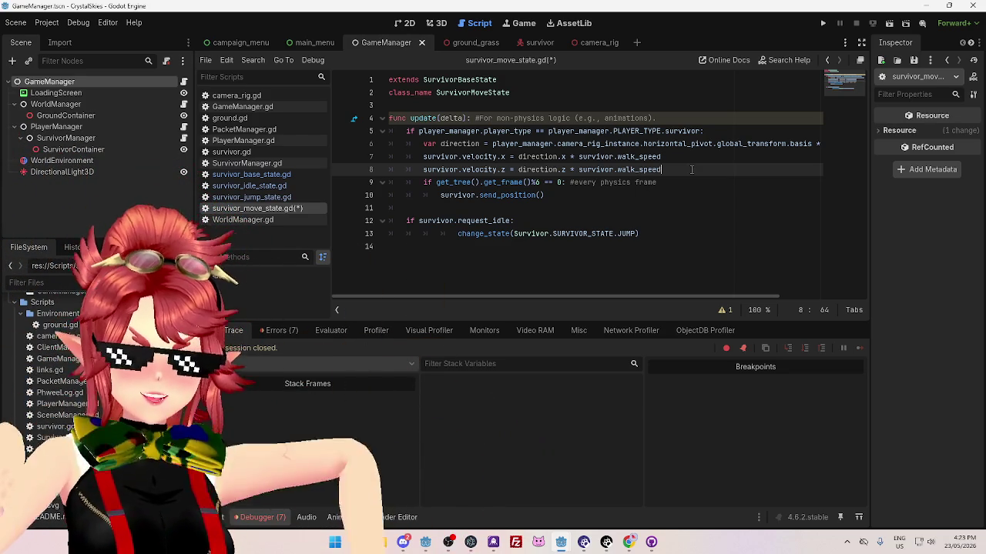
{"action": "left_click", "coordinate": [686, 156]}
{"action": "key", "text": "ctrl+s"}
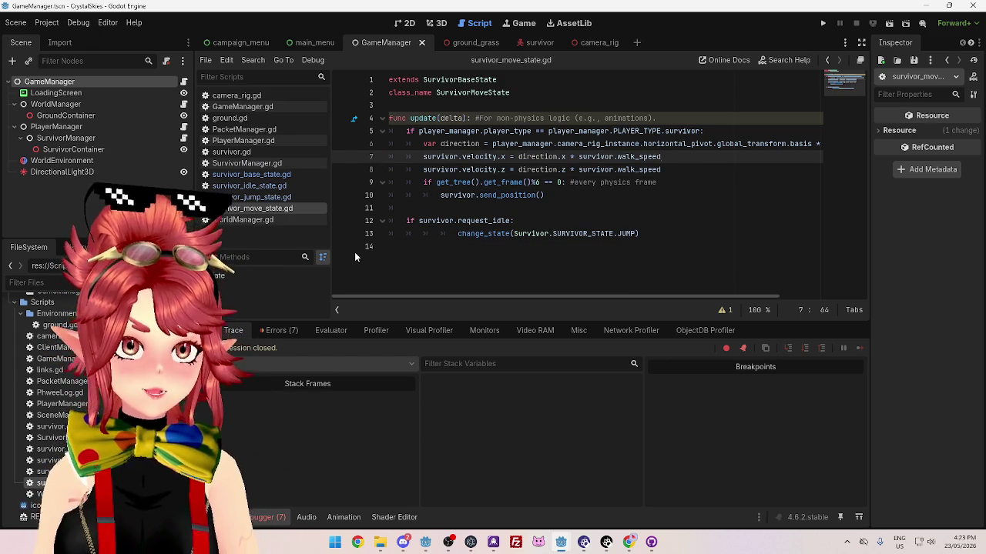
{"action": "mouse_move", "coordinate": [651, 546]}
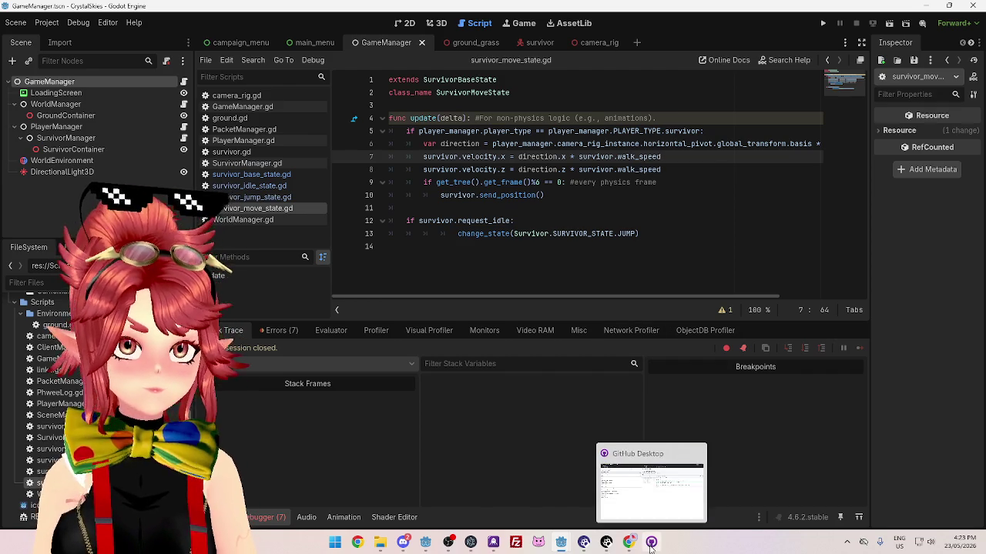
Bring GitHub Desktop forward and list CrystalSkiesServer's 21 changed files on branch GameScene
{"action": "left_click", "coordinate": [651, 545]}
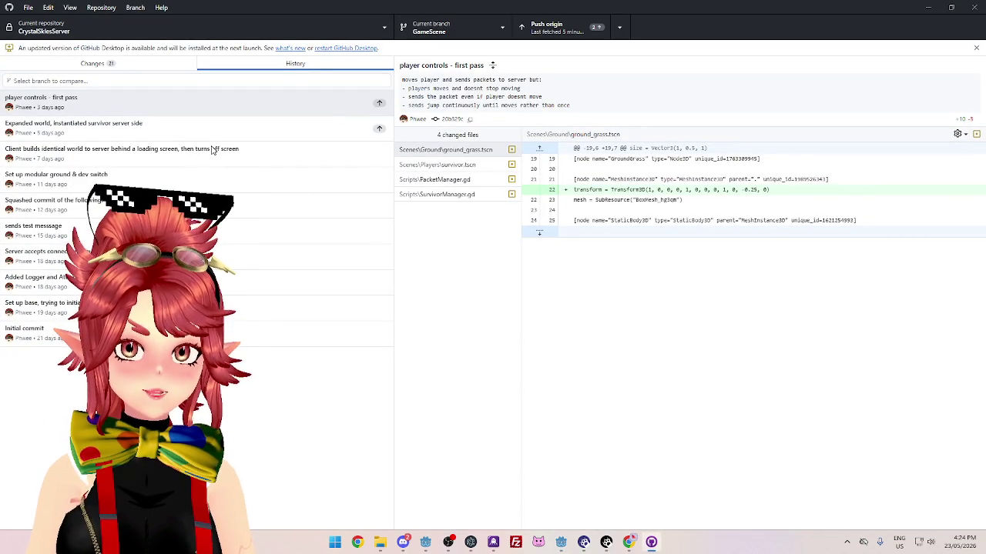
{"action": "left_click", "coordinate": [135, 71]}
{"action": "left_click", "coordinate": [274, 71]}
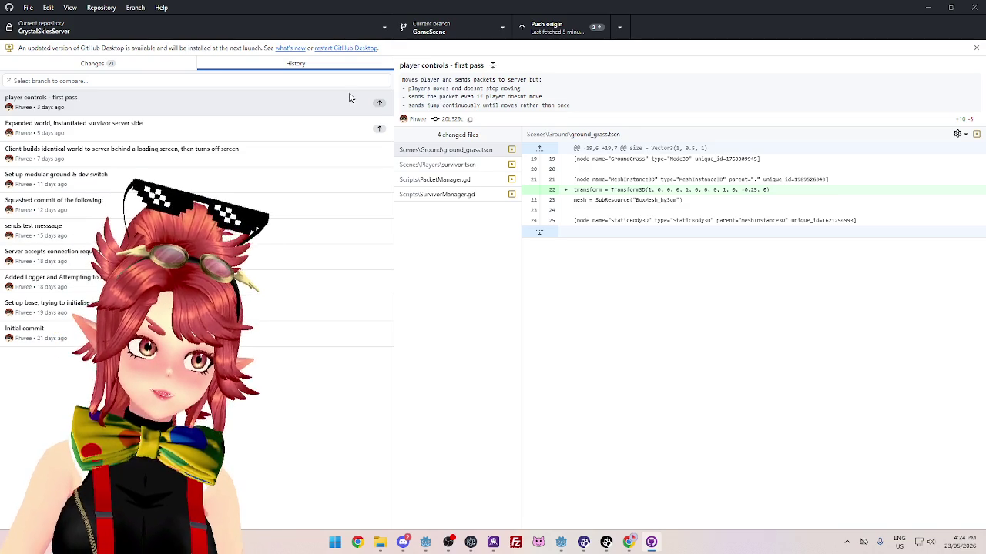
{"action": "left_click", "coordinate": [161, 68]}
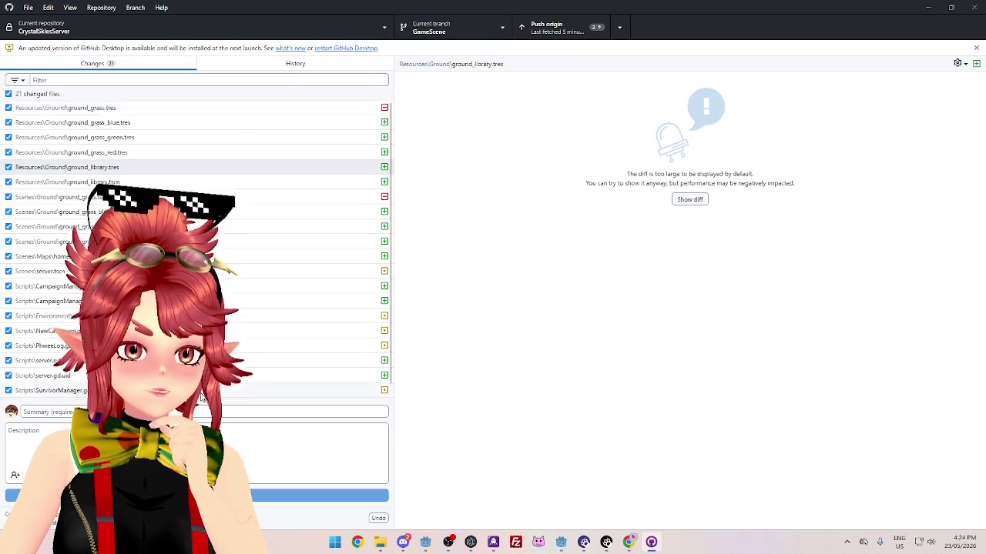
{"action": "scroll", "coordinate": [202, 370], "scroll_direction": "down", "scroll_amount": 1}
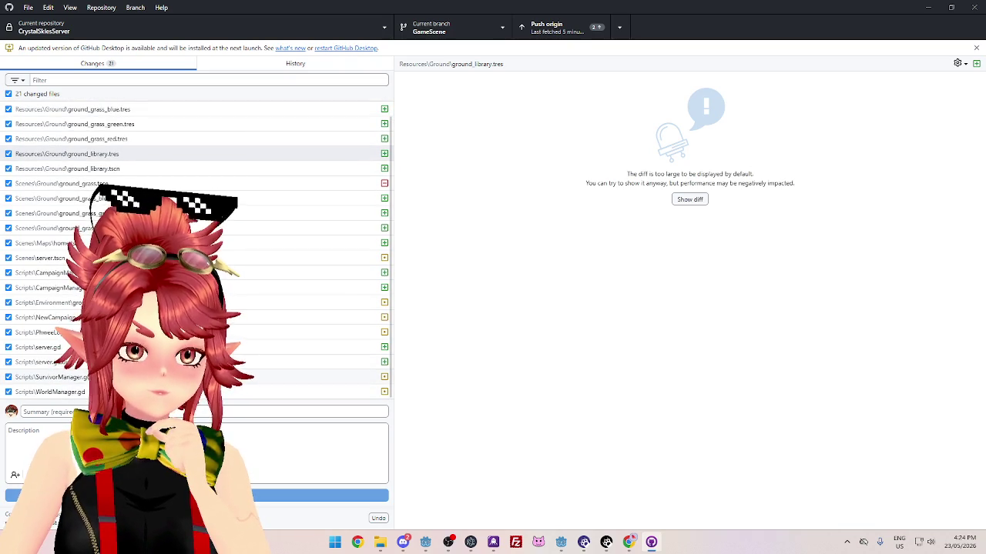
{"action": "scroll", "coordinate": [203, 370], "scroll_direction": "up", "scroll_amount": 1}
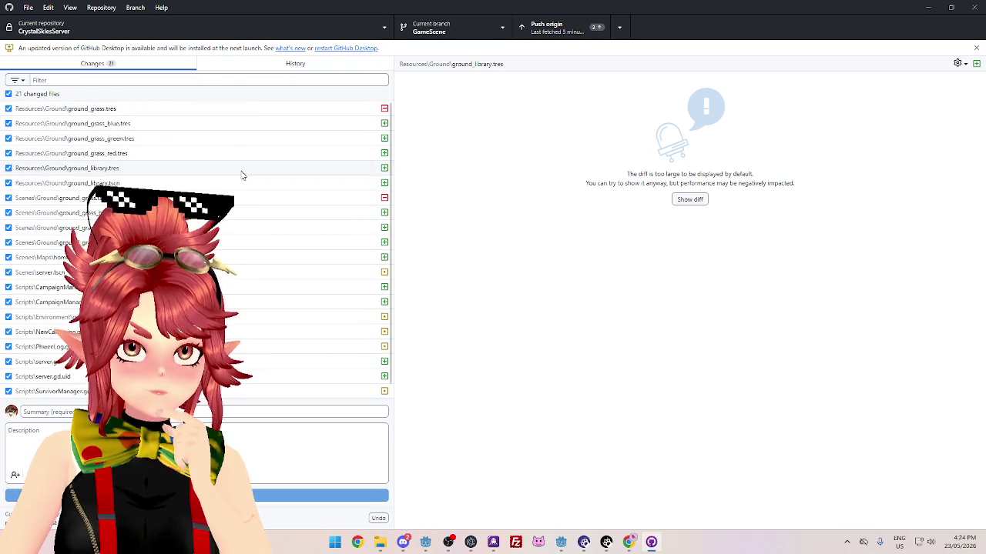
{"action": "scroll", "coordinate": [242, 246], "scroll_direction": "down", "scroll_amount": 1}
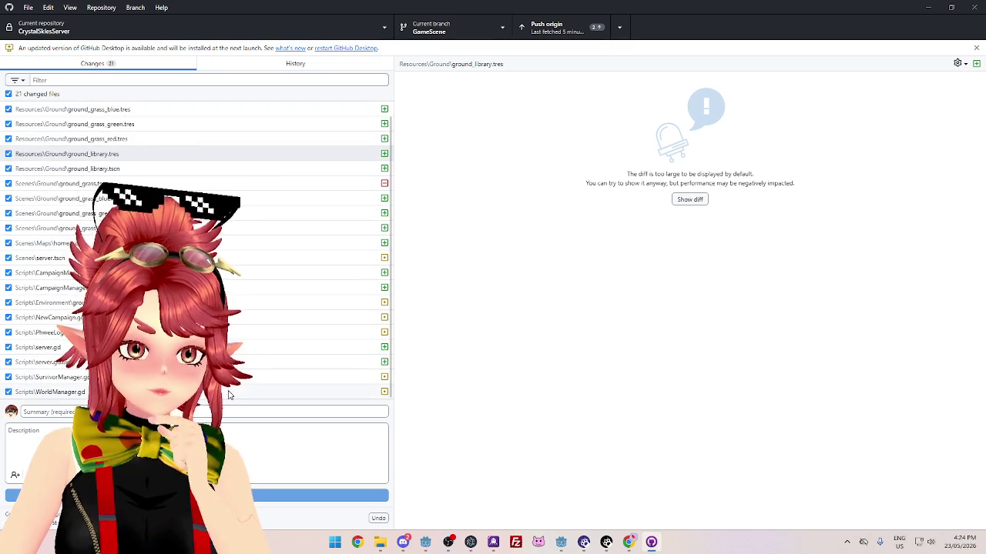
{"action": "scroll", "coordinate": [223, 370], "scroll_direction": "up", "scroll_amount": 1}
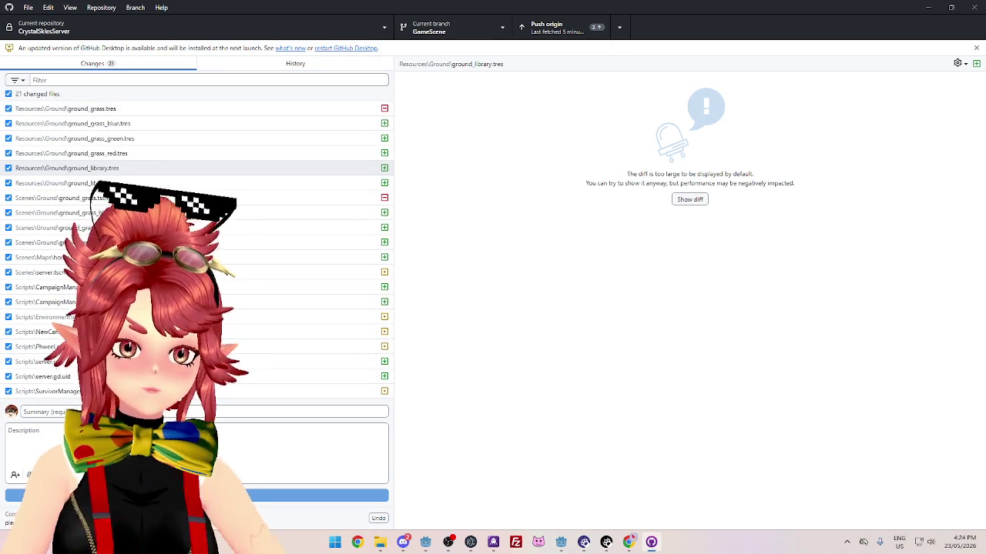
Enter the all-caps commit summary starting 'BROKEN CODE FLIP' for CrystalSkiesServer
{"action": "left_click", "coordinate": [192, 412]}
{"action": "type", "text": "3"}
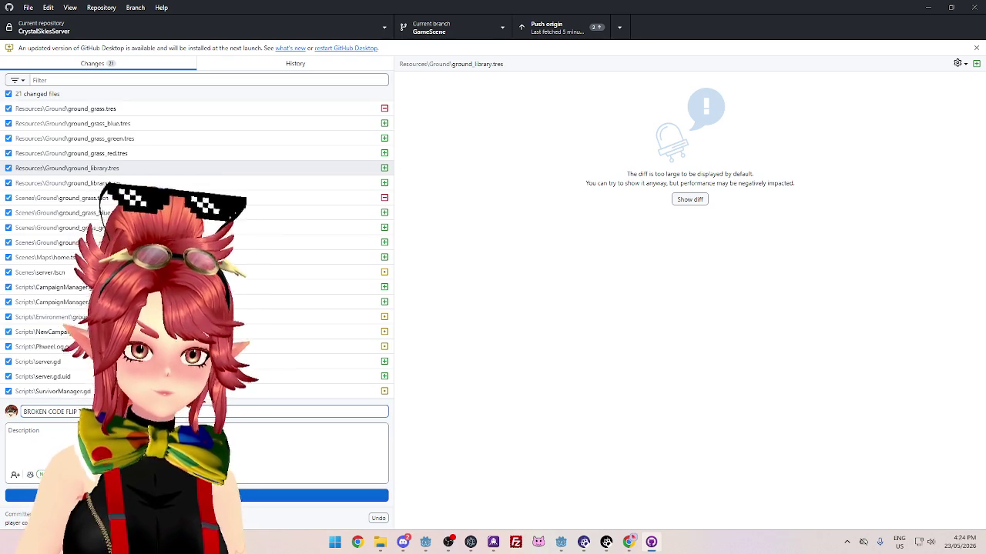
{"action": "key", "text": "ctrl+a"}
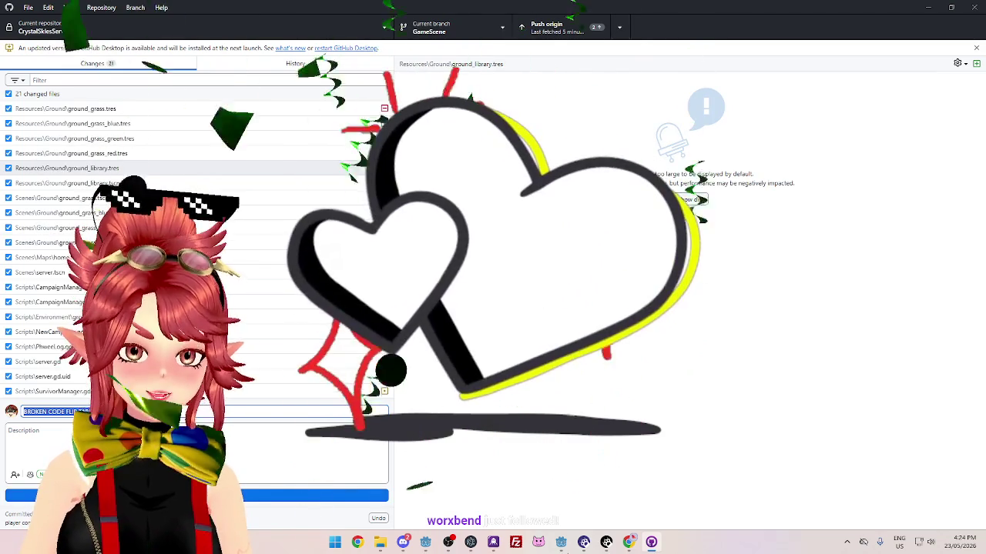
Close the CrystalSkies Godot editor and commit the 21 CrystalSkiesServer files to GameScene
{"action": "mouse_move", "coordinate": [560, 542]}
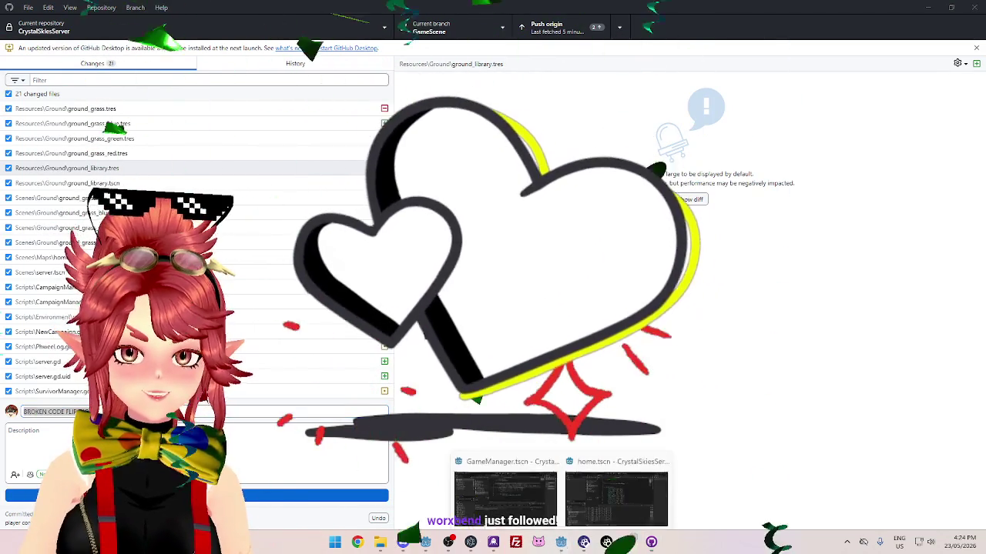
{"action": "left_click", "coordinate": [576, 482]}
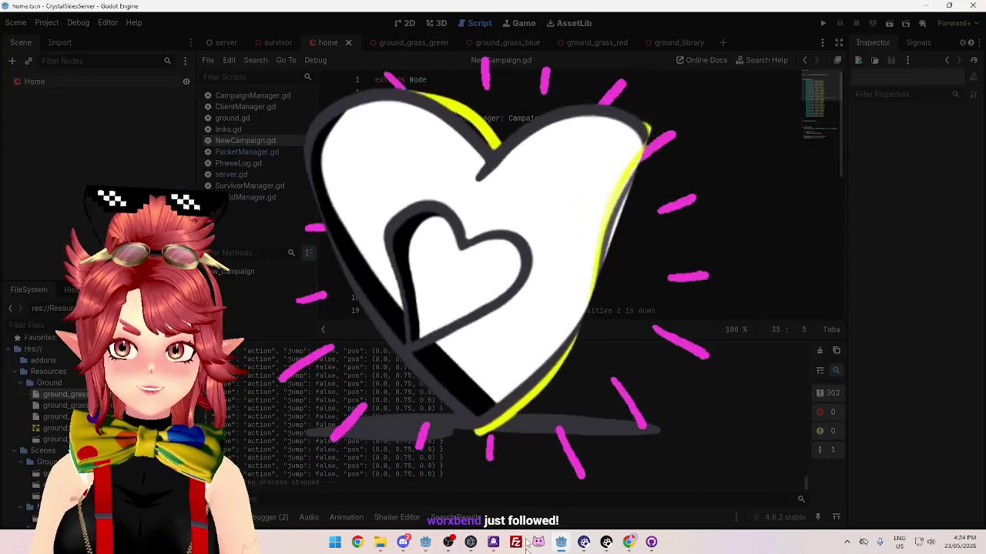
{"action": "left_click", "coordinate": [561, 542]}
{"action": "left_click", "coordinate": [561, 485]}
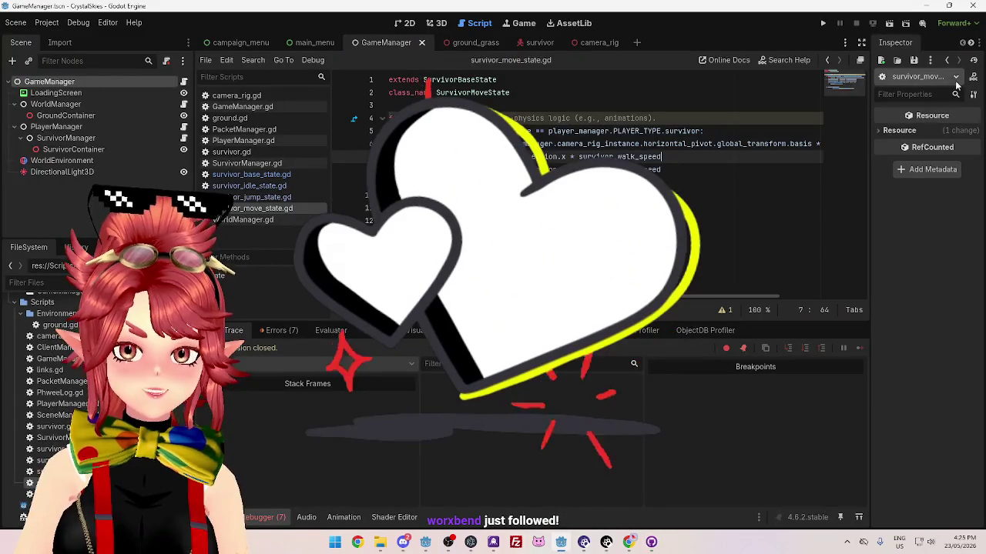
{"action": "left_click", "coordinate": [974, 6]}
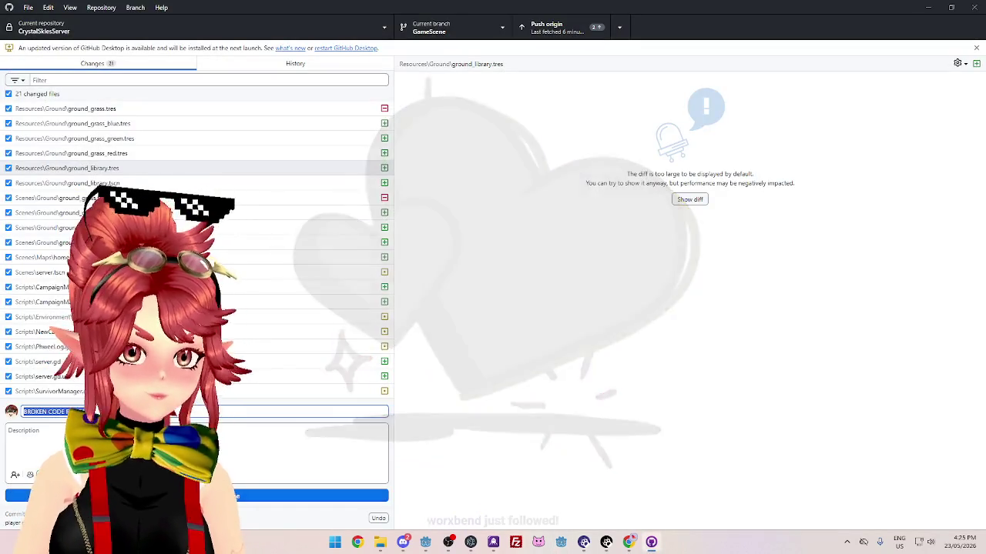
{"action": "left_click", "coordinate": [154, 496]}
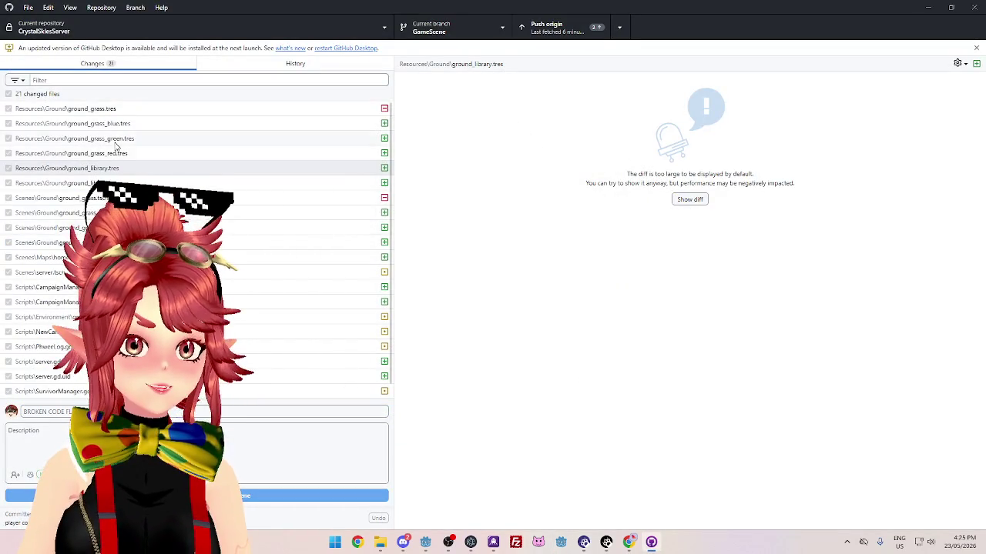
Switch to CrystalSkies, commit its 20 changed files to GameScene, and view the History
{"action": "left_click", "coordinate": [143, 28]}
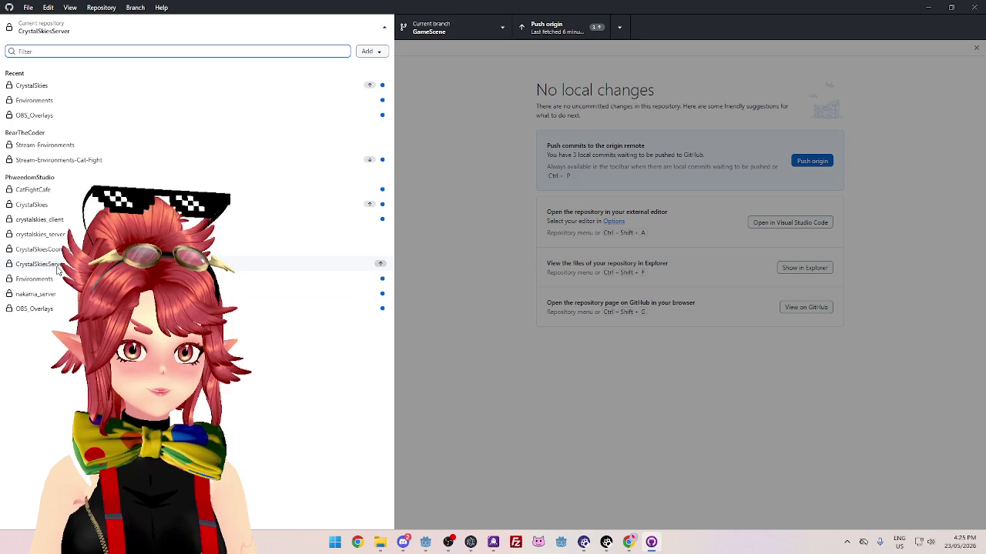
{"action": "left_click", "coordinate": [31, 204]}
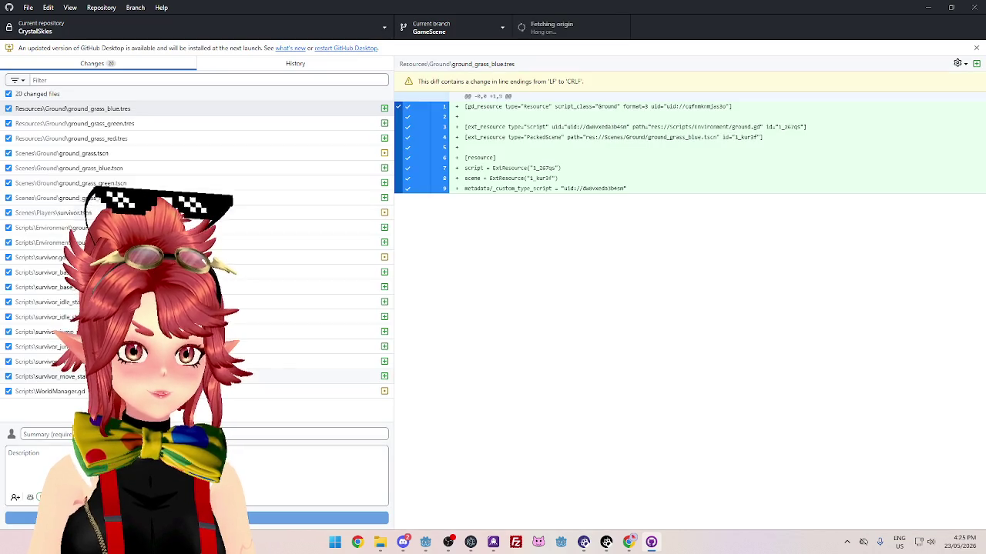
{"action": "left_click", "coordinate": [197, 495]}
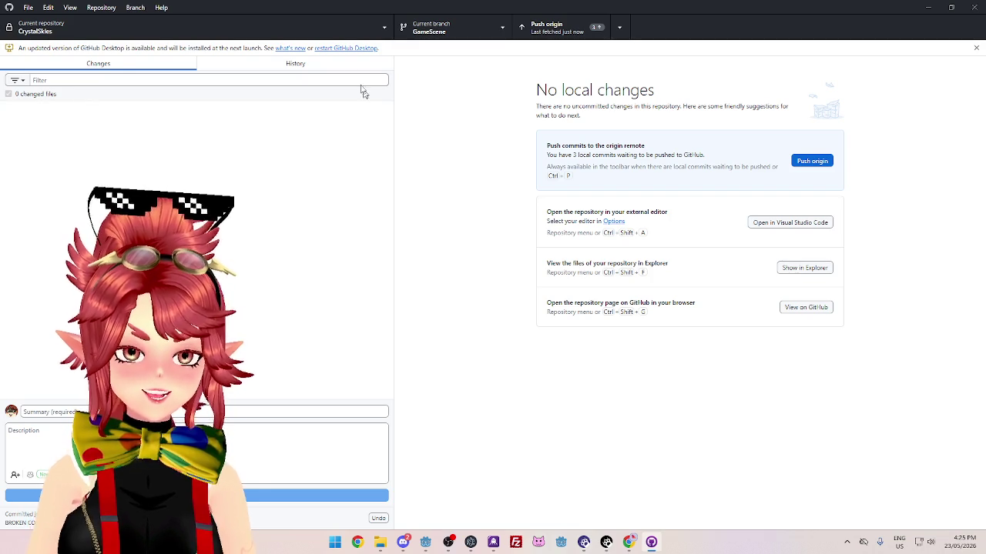
{"action": "left_click", "coordinate": [337, 69]}
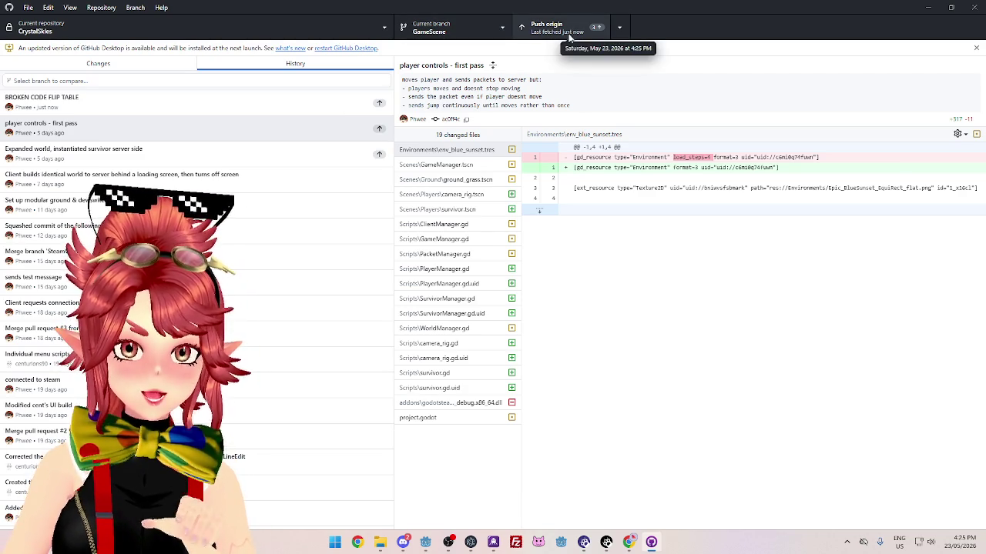
Push the CrystalSkies GameScene commits to origin
{"action": "left_click", "coordinate": [476, 33]}
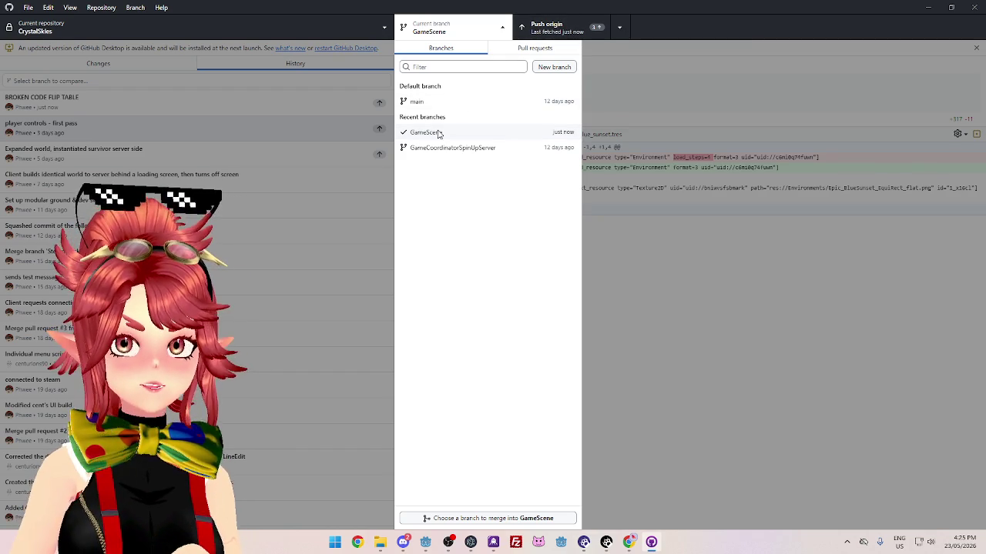
{"action": "left_click", "coordinate": [462, 40]}
{"action": "left_click", "coordinate": [555, 31]}
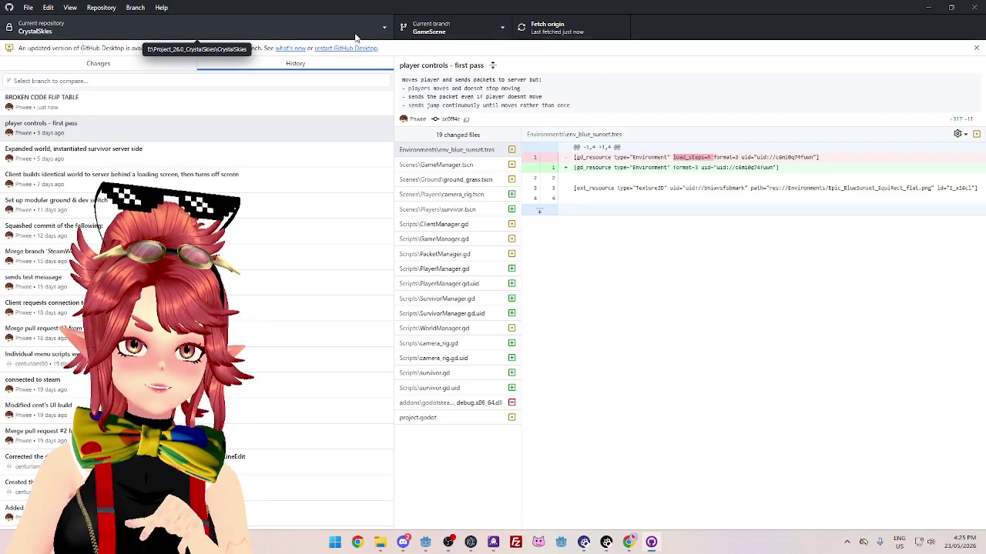
Make CrystalSkiesServer the current repository, keeping the GameScene branch
{"action": "left_click", "coordinate": [285, 27]}
{"action": "left_click", "coordinate": [285, 26]}
{"action": "left_click", "coordinate": [477, 34]}
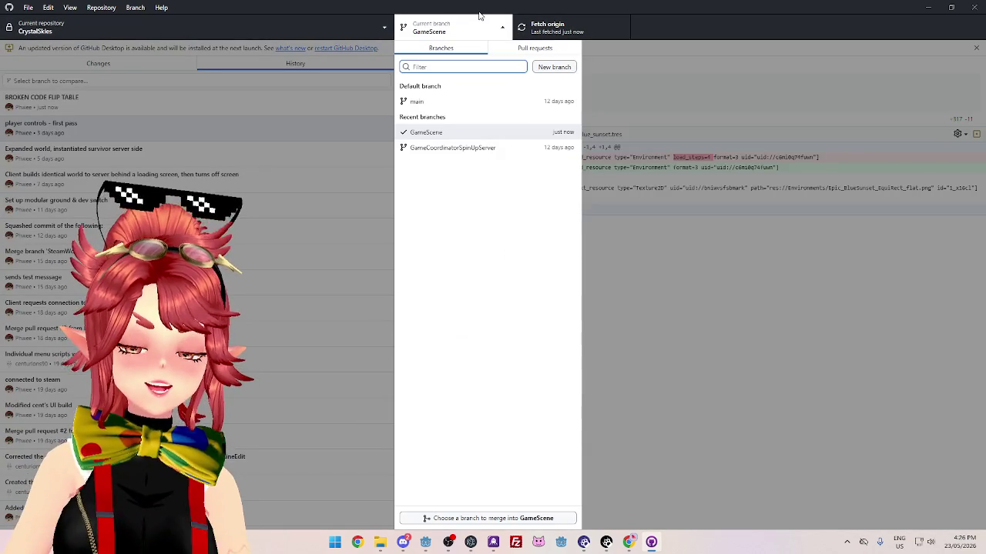
{"action": "left_click", "coordinate": [465, 35]}
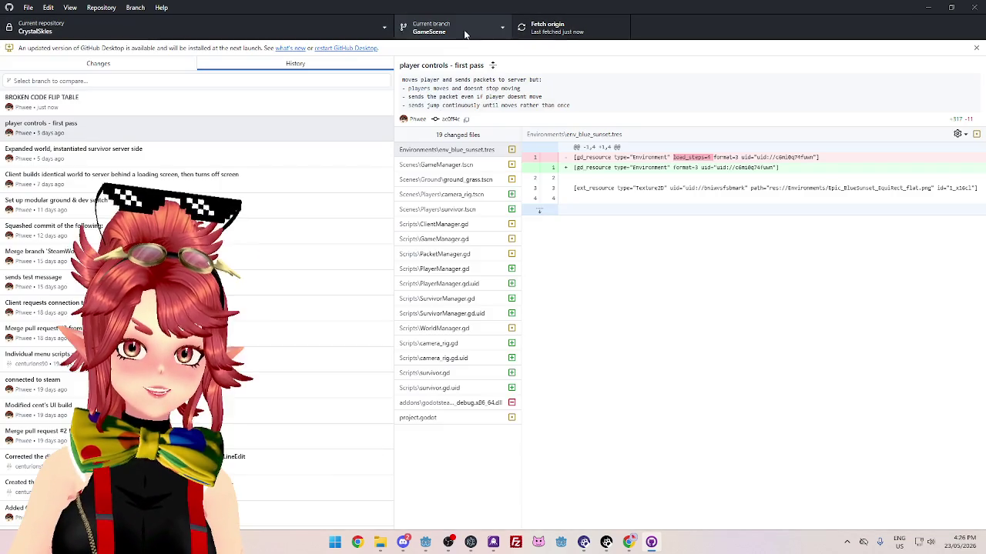
{"action": "left_click", "coordinate": [339, 39]}
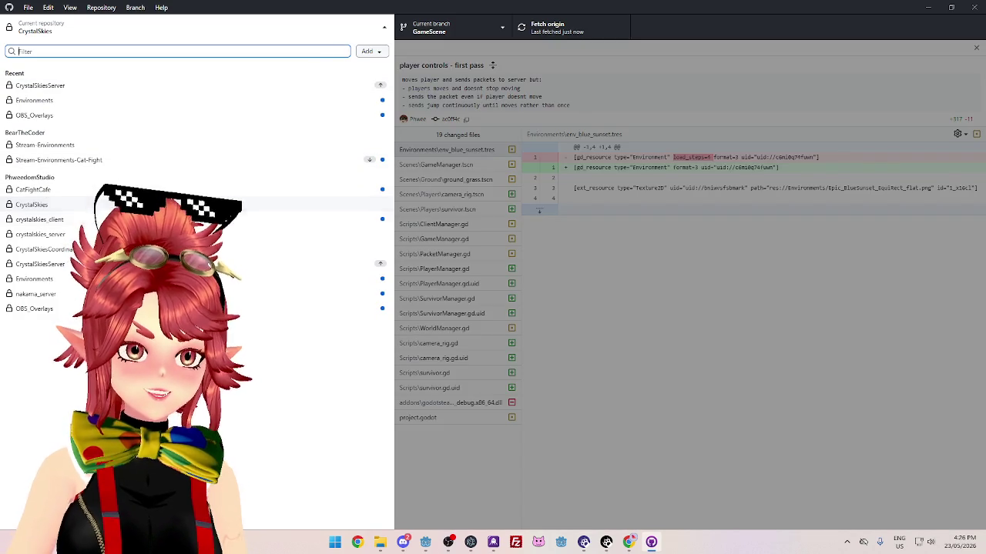
{"action": "left_click", "coordinate": [271, 266]}
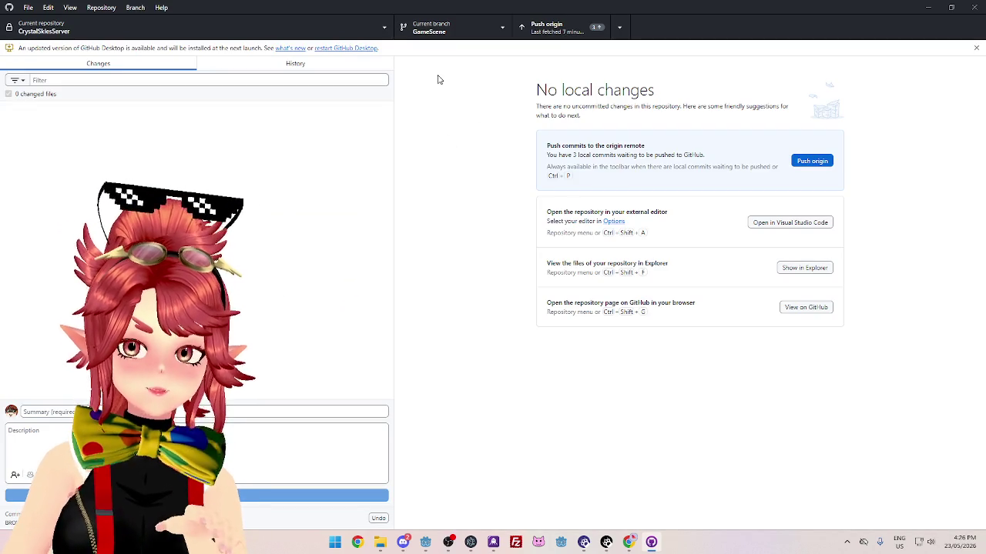
Push CrystalSkiesServer's three GameScene commits to origin, then close GitHub Desktop
{"action": "left_click", "coordinate": [540, 33]}
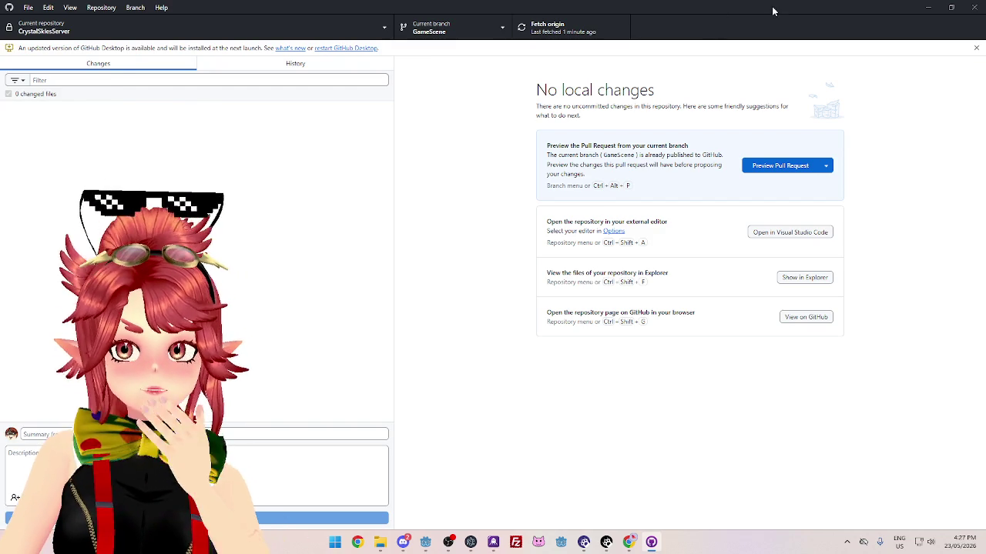
{"action": "left_click", "coordinate": [976, 8]}
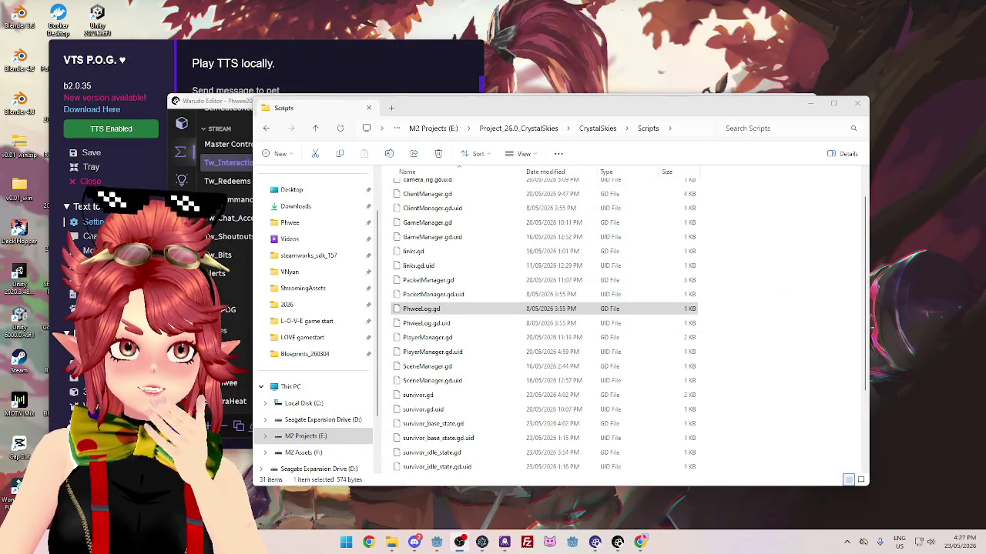
Bring forward Chrome's open-closed principle results and show the Twitch bookmarks folder
{"action": "left_click", "coordinate": [640, 542]}
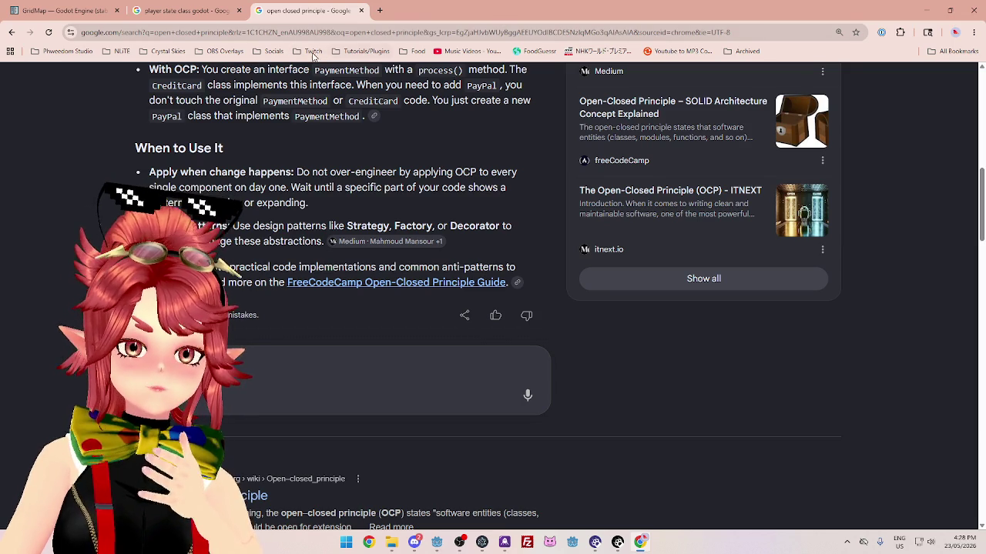
{"action": "left_click", "coordinate": [314, 52]}
Open the bookmarked Twitch channel's live stream and chat in Chrome
{"action": "left_click", "coordinate": [325, 74]}
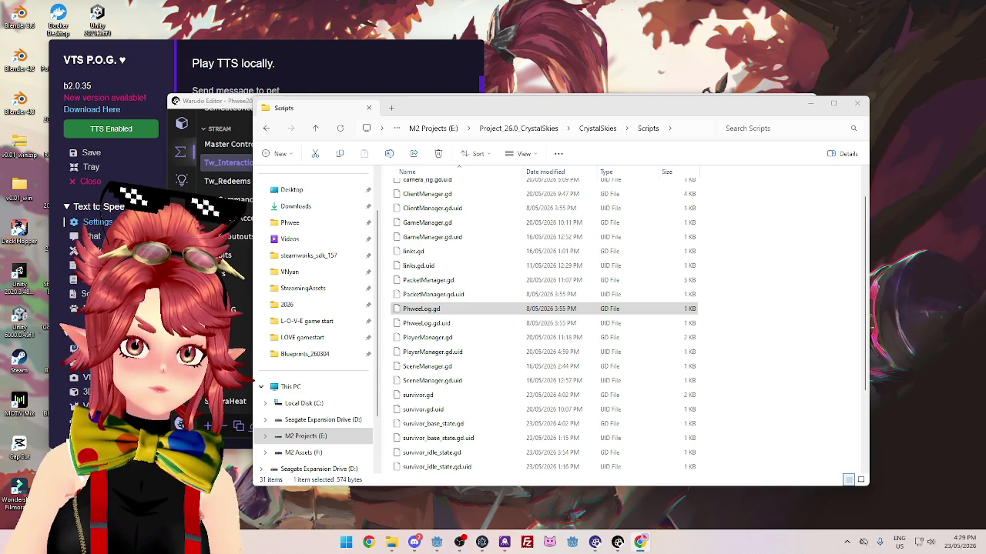
{"action": "left_click", "coordinate": [640, 542]}
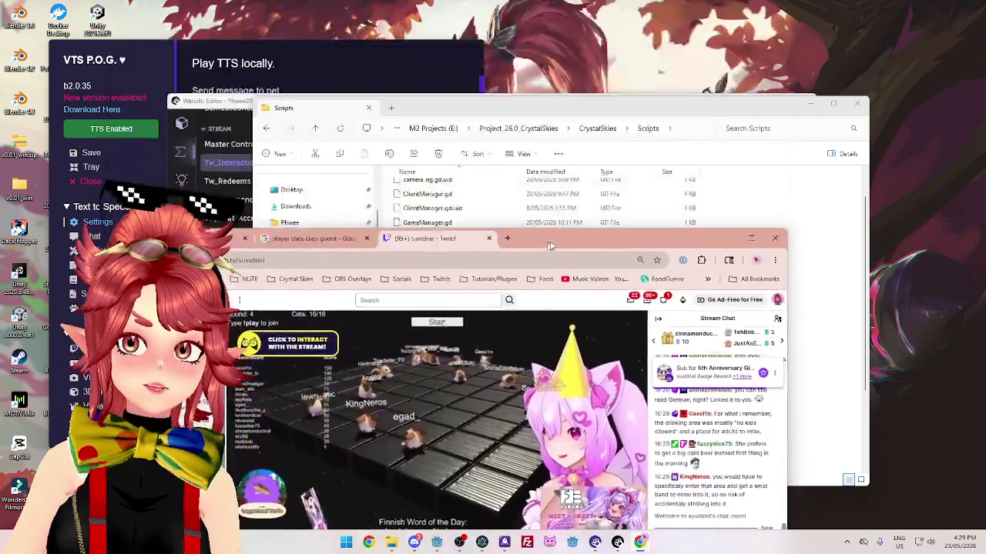